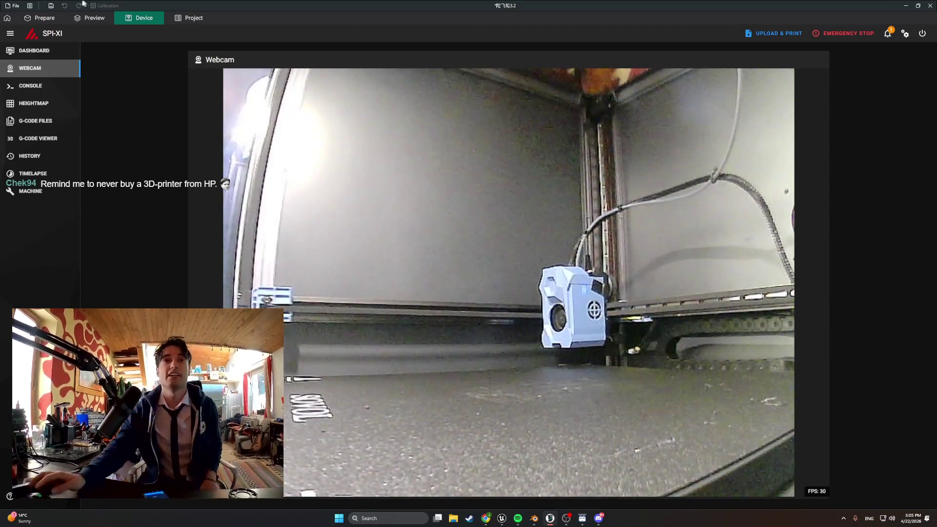
- Switch OrcaSlicer from the webcam feed to the Prepare view showing the ring on the Sovol plate
click(41, 19)
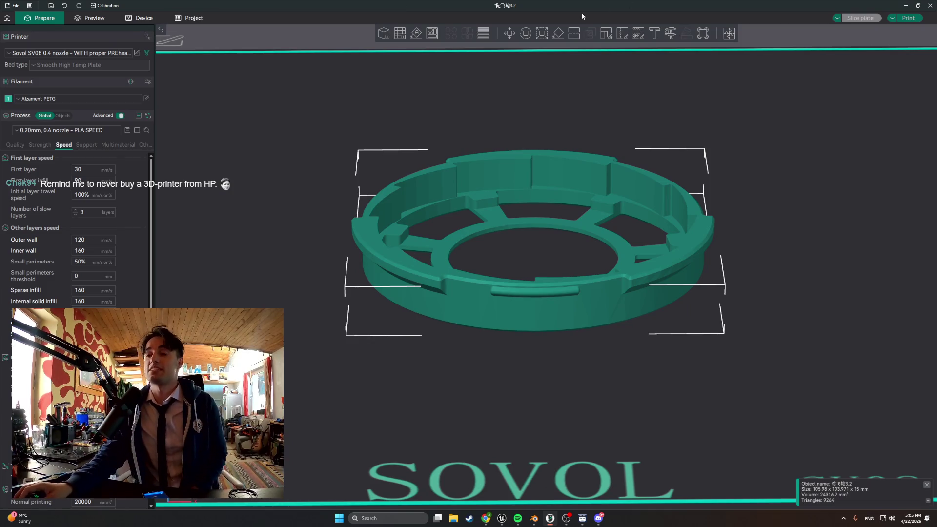
- Cancel the print upload and set the extruder target to 235 °C on the Device dashboard
click(908, 17)
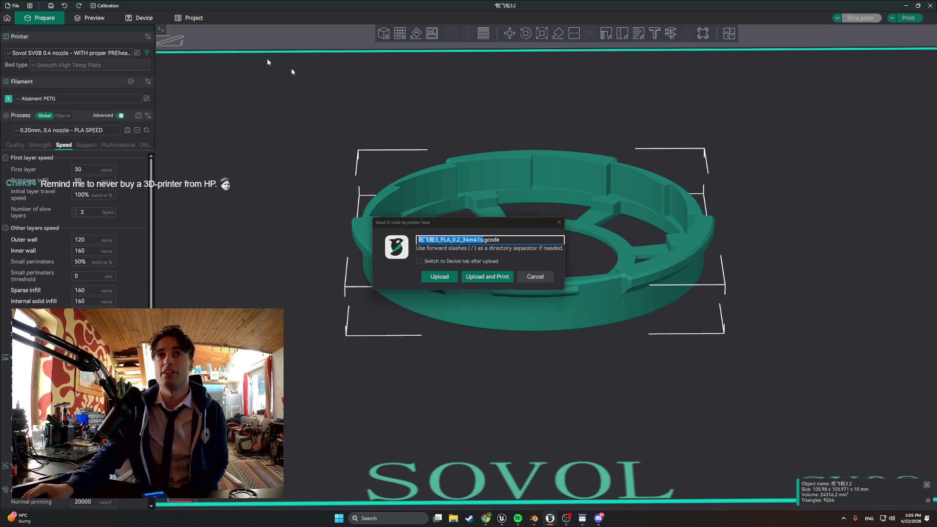
key(Escape)
click(145, 19)
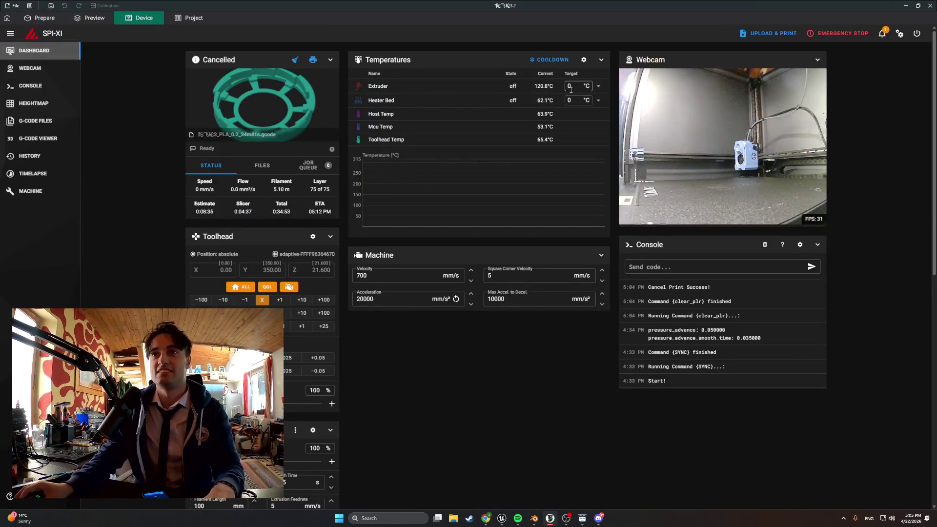
click(571, 90)
text(5)
key(Return)
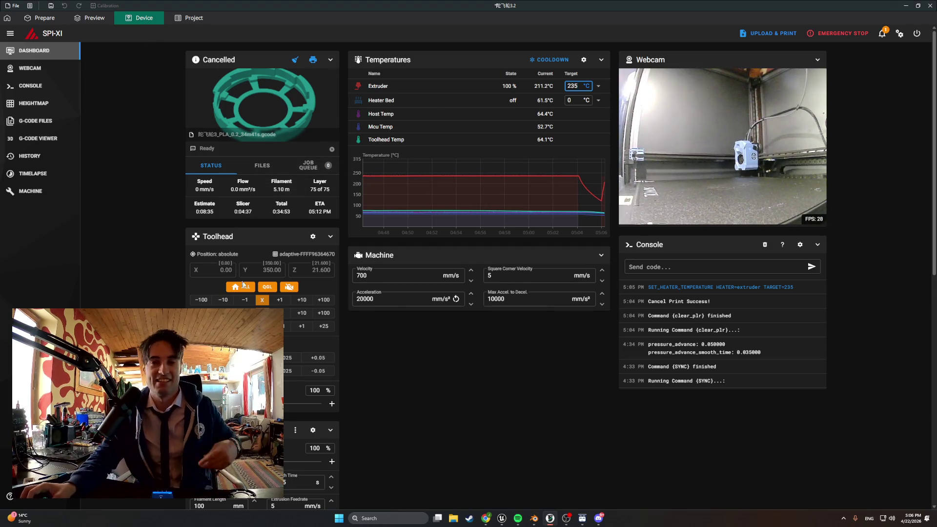
- Extrude 100 mm of filament, then set the extruder target back to 0 °C
scroll(310, 173, down, 1)
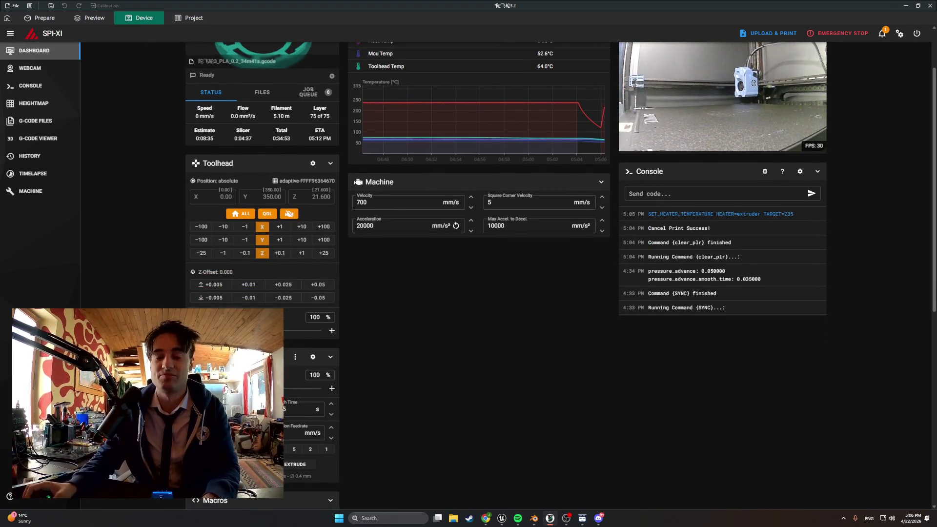
scroll(311, 172, up, 1)
scroll(311, 173, down, 3)
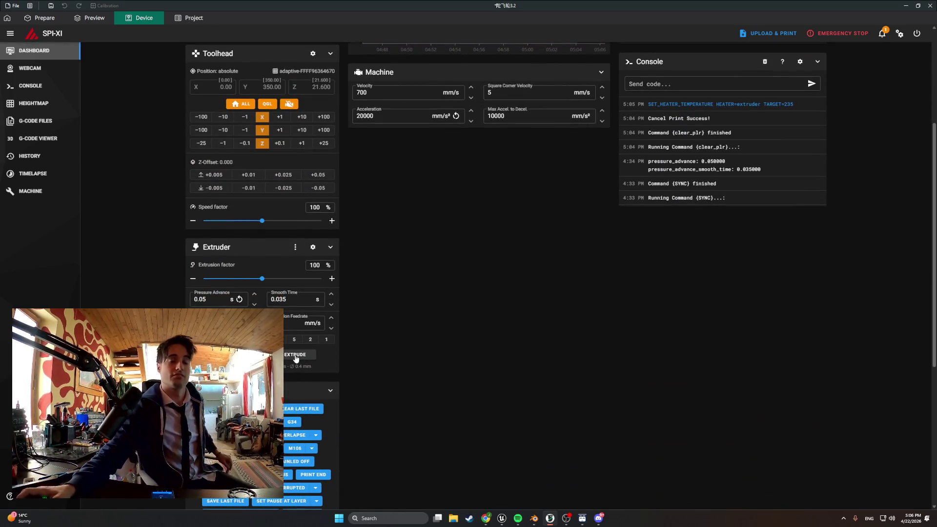
click(296, 355)
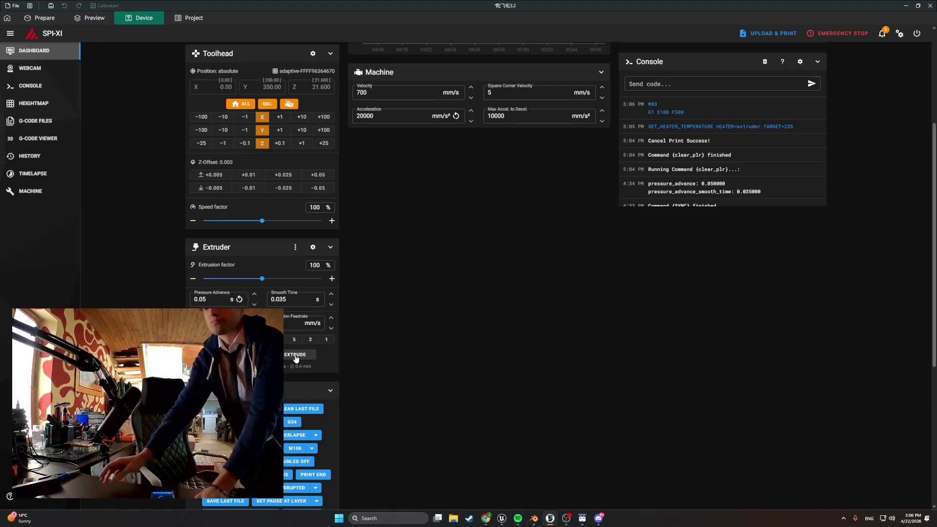
scroll(596, 91, up, 4)
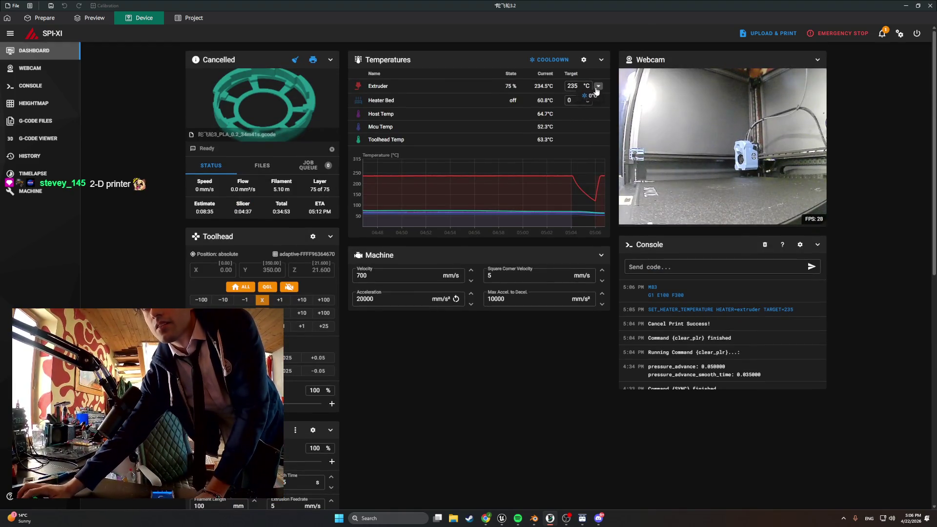
click(594, 95)
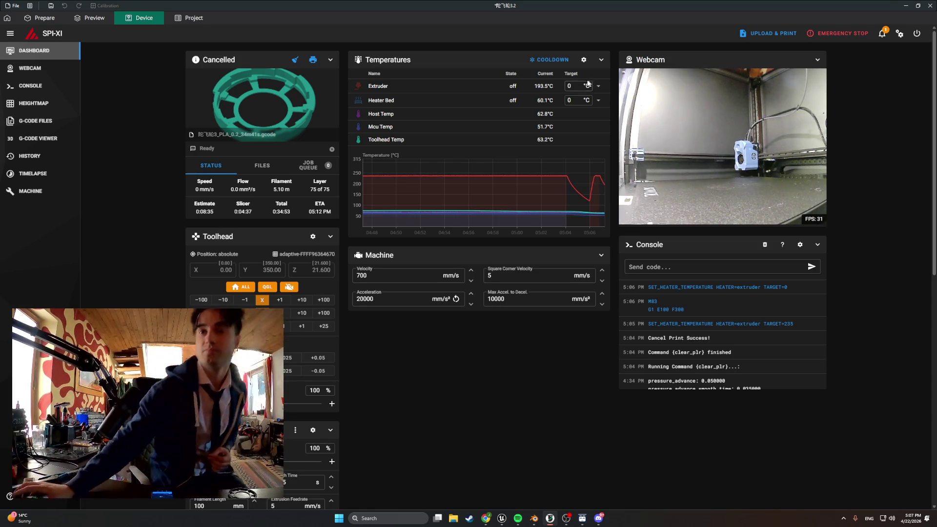
- Reprint the ring job, minimize Spotify, and bring up the StartingApartmentBASE1 file in Blender
click(313, 61)
click(517, 518)
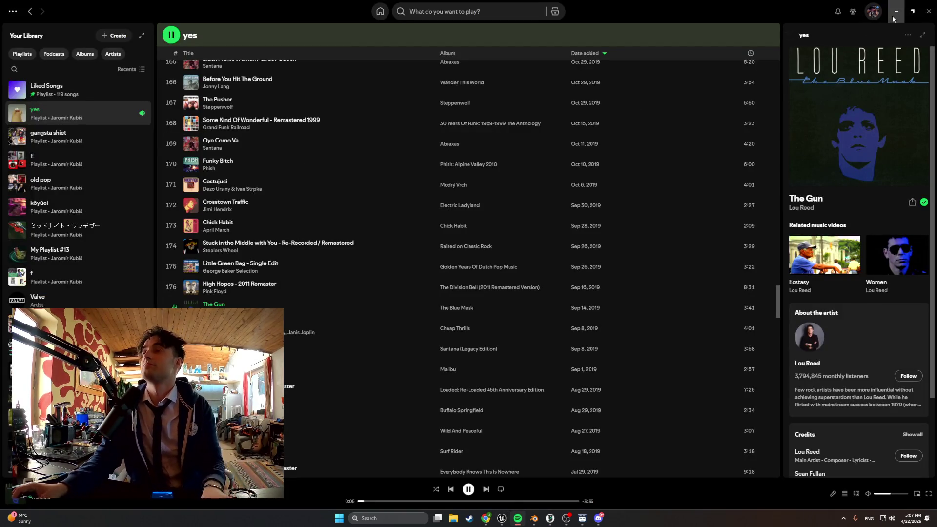
click(897, 11)
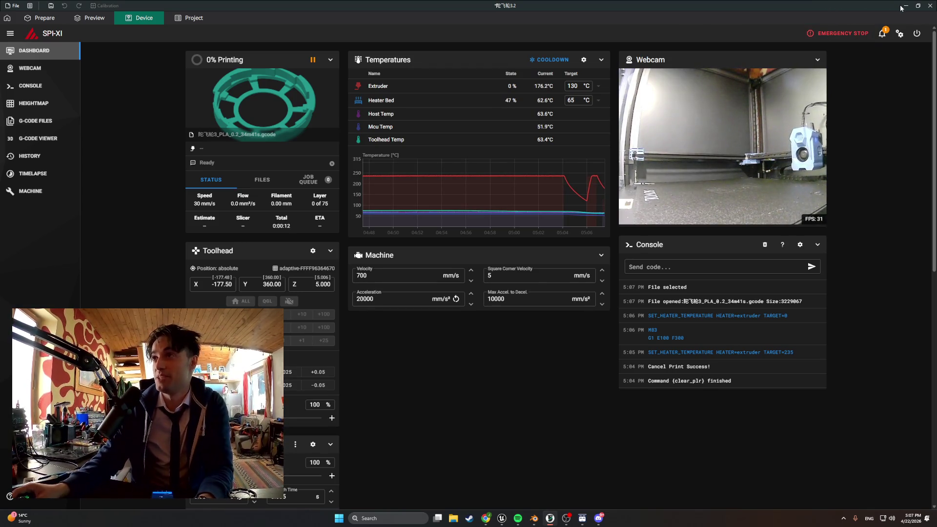
key(alt+Tab)
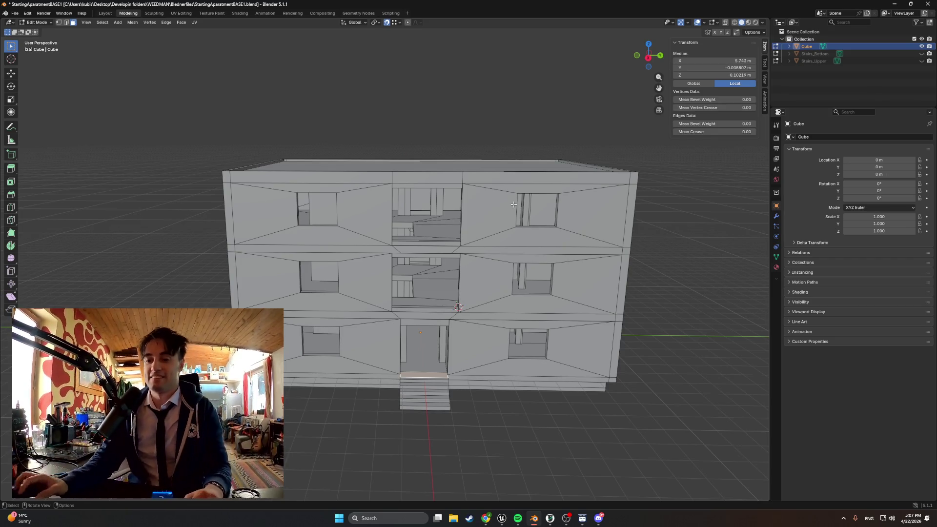
- Glance at the browser, then orbit Blender's view to a front corner of the apartment building
key(alt+Tab)
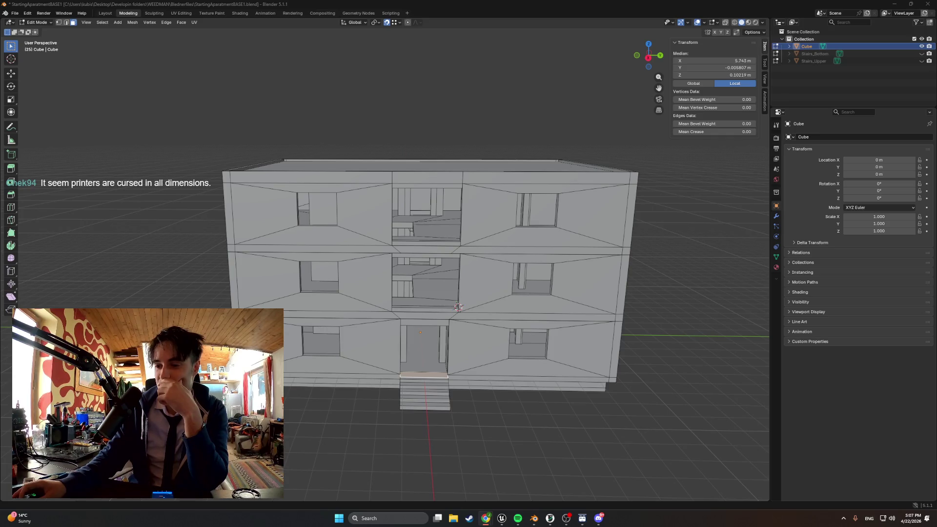
key(alt+Tab)
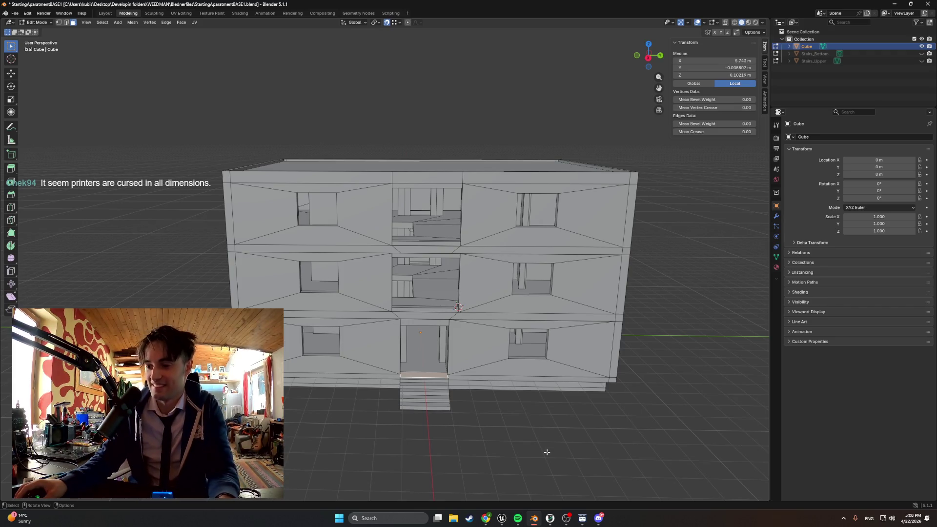
mouse_move(547, 452)
middle_down()
mouse_move(507, 456)
mouse_move(470, 433)
mouse_move(496, 437)
middle_up()
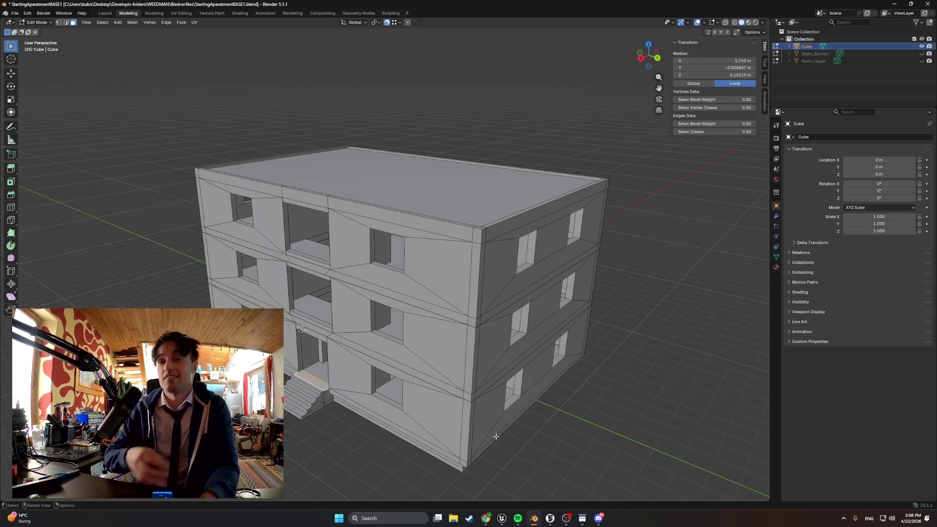
- Save the StartingApartmentBASE1 file and start a new General scene
click(14, 13)
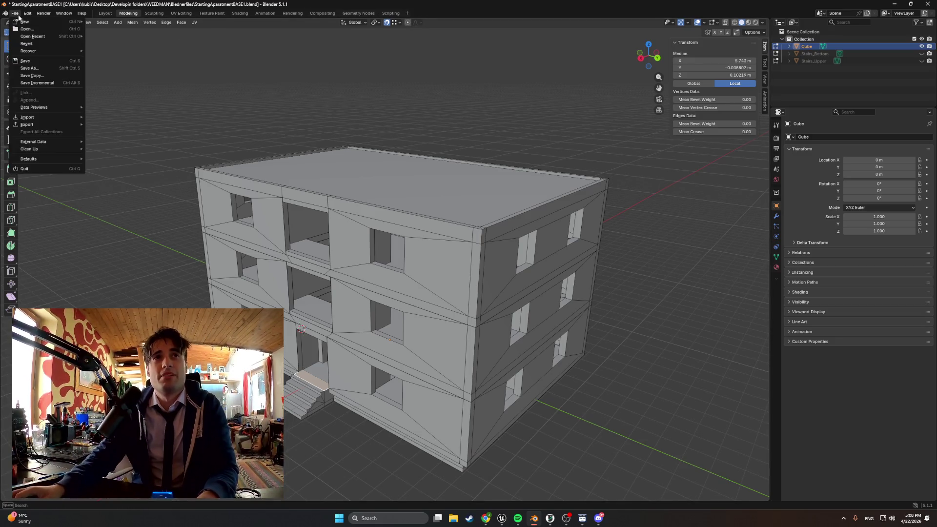
click(29, 69)
click(15, 13)
mouse_move(30, 22)
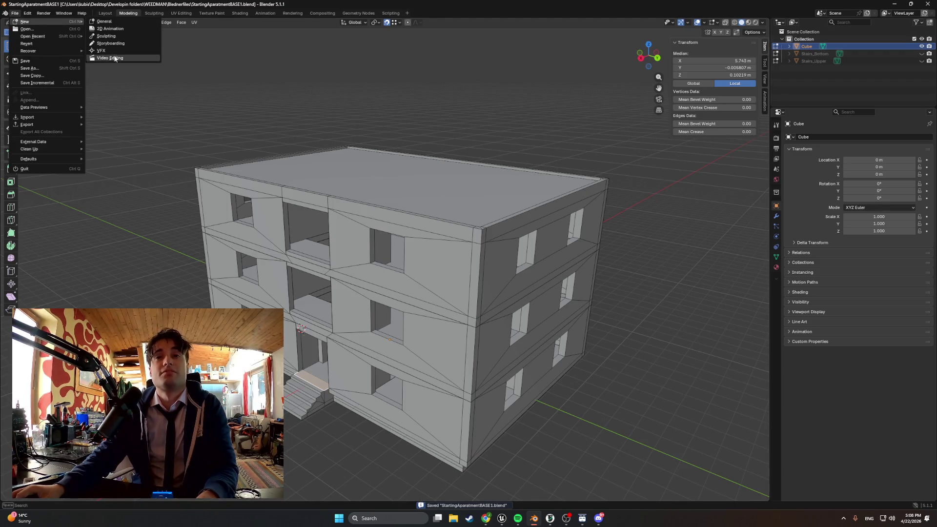
click(102, 23)
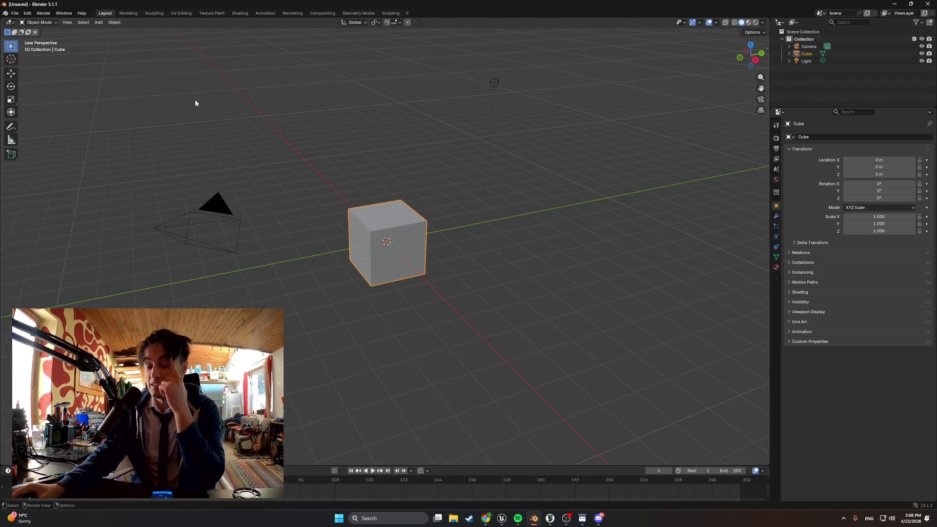
- Delete the default Light and Camera from the new scene
click(806, 62)
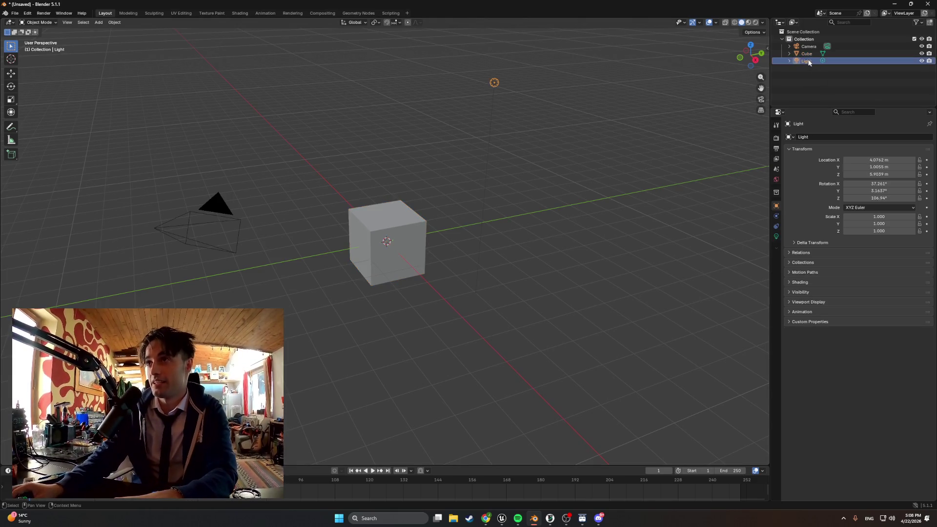
key(x)
click(808, 47)
key(x)
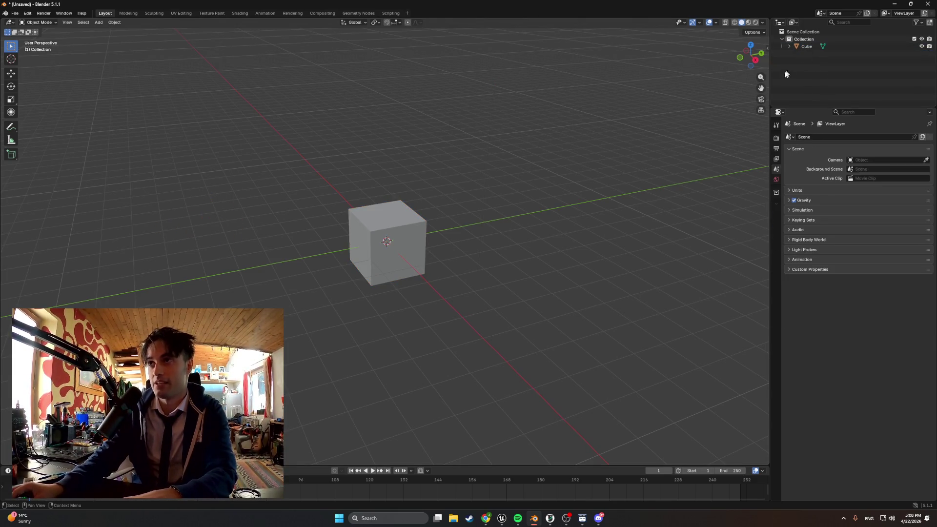
- Orbit around the default cube, then hide it to leave an empty grid
middle_drag(477, 211, 456, 220)
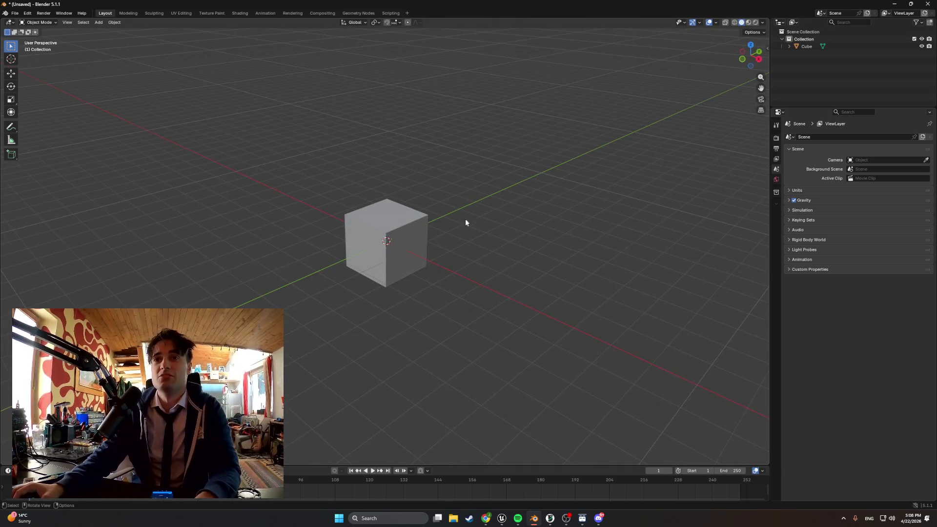
scroll(461, 221, down, 2)
middle_drag(438, 226, 427, 239)
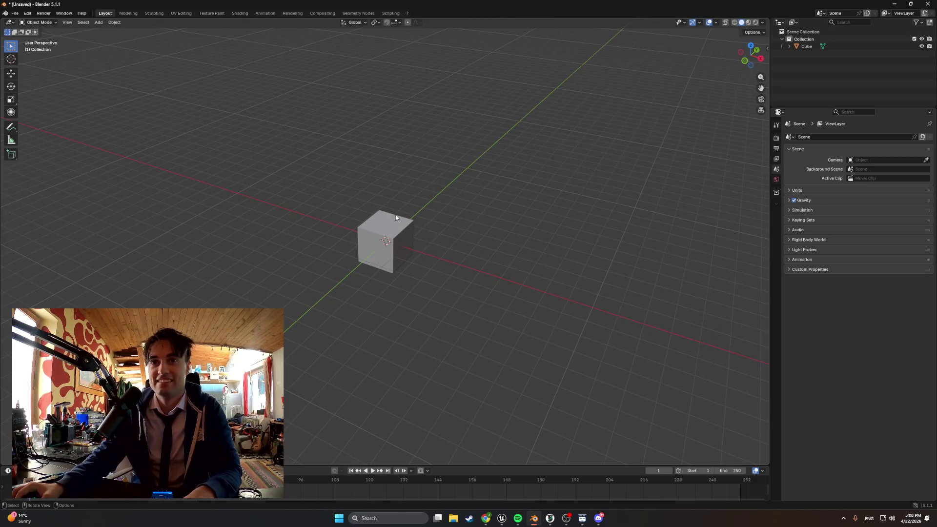
mouse_move(463, 269)
middle_down()
mouse_move(429, 259)
mouse_move(459, 257)
mouse_move(427, 261)
middle_up()
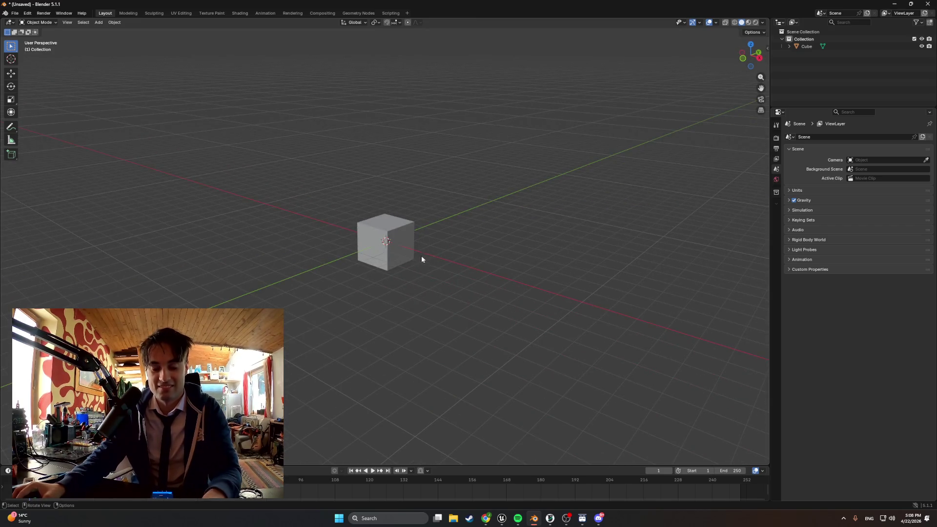
click(399, 235)
key(h)
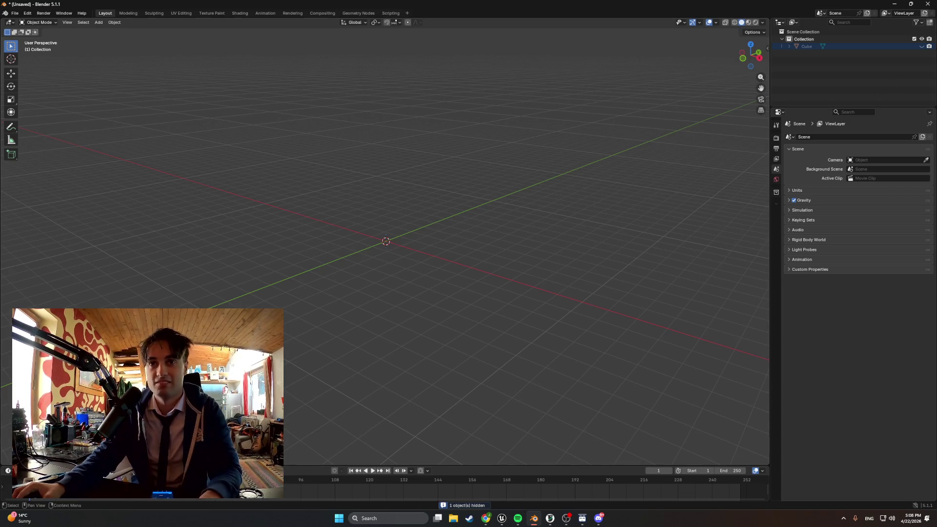
- Unhide the cube and raise it along Z to 1.1995 m
click(922, 46)
click(378, 240)
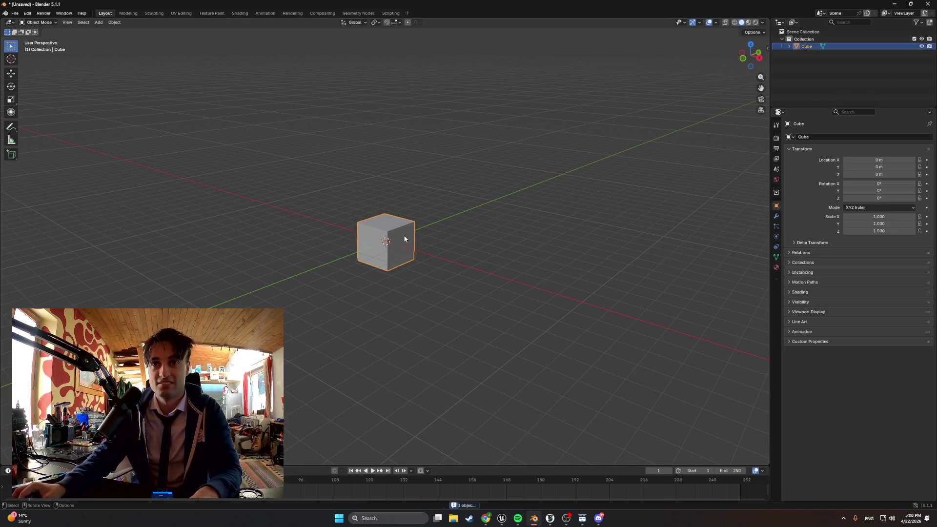
key(g)
key(z)
click(403, 204)
mouse_move(403, 204)
middle_down()
mouse_move(431, 213)
mouse_move(442, 205)
mouse_move(407, 213)
middle_up()
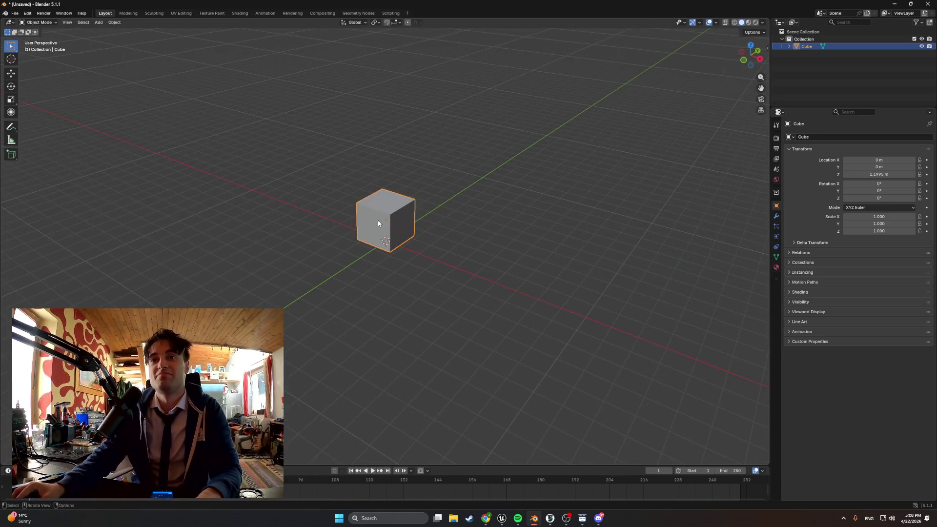
- In Edit Mode with face selection, extrude the cube's front-left face outward
key(Tab)
key(alt+a)
key(3)
click(375, 223)
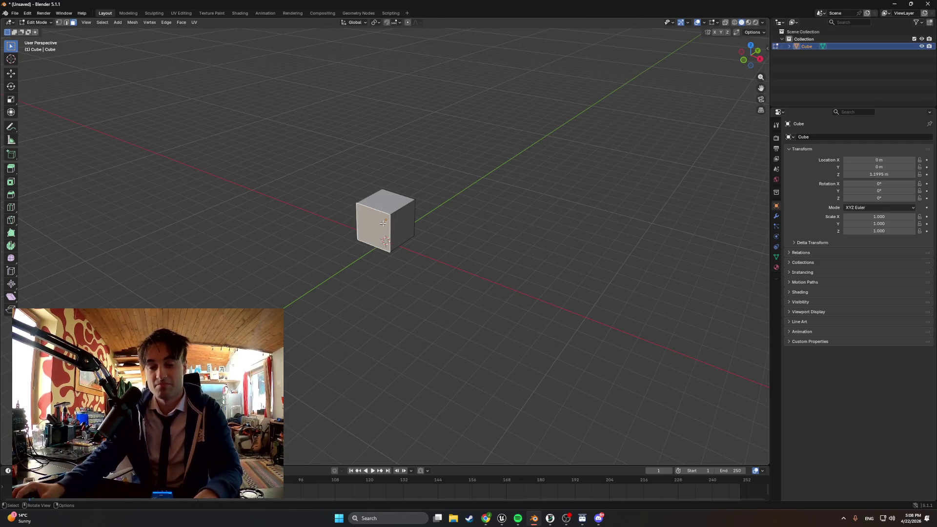
mouse_move(409, 222)
middle_down()
mouse_move(427, 211)
mouse_move(421, 219)
middle_up()
key(e)
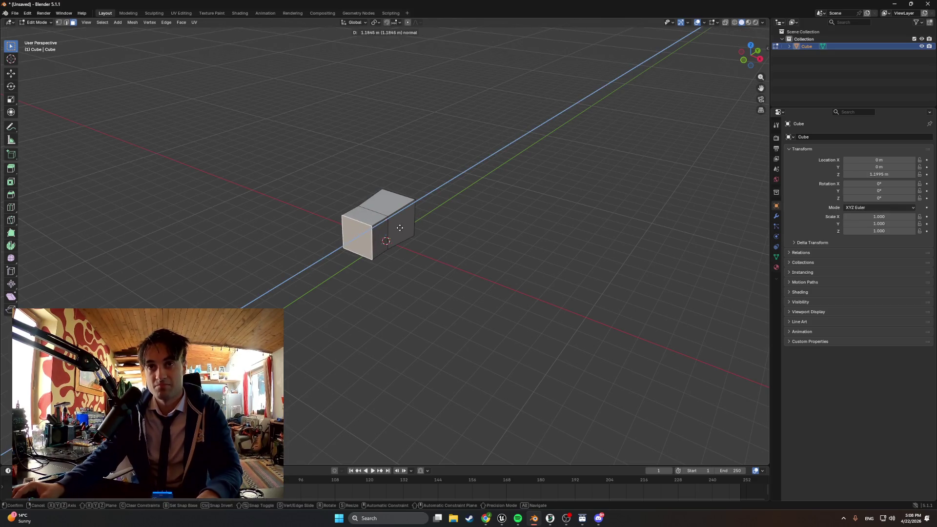
click(394, 227)
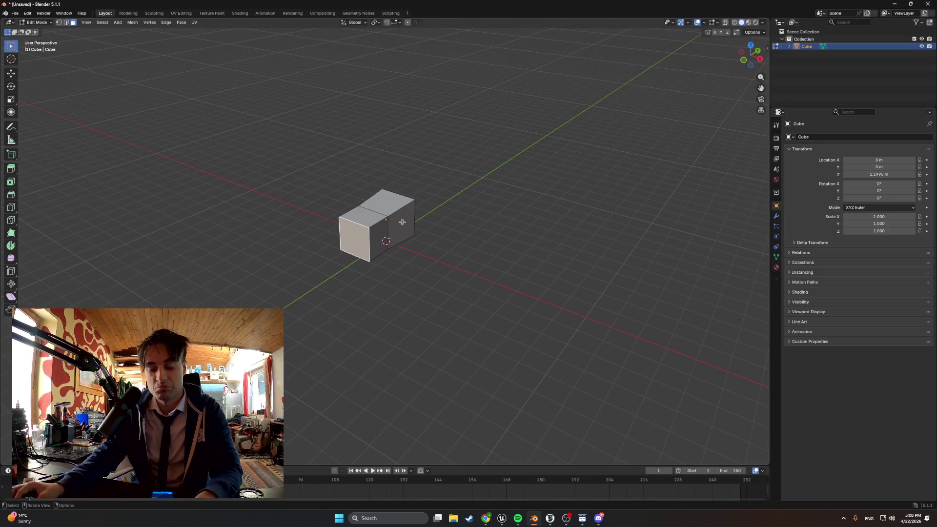
- Inset the extruded end face, undo the inset, and view the cube from near the front
key(i)
click(395, 223)
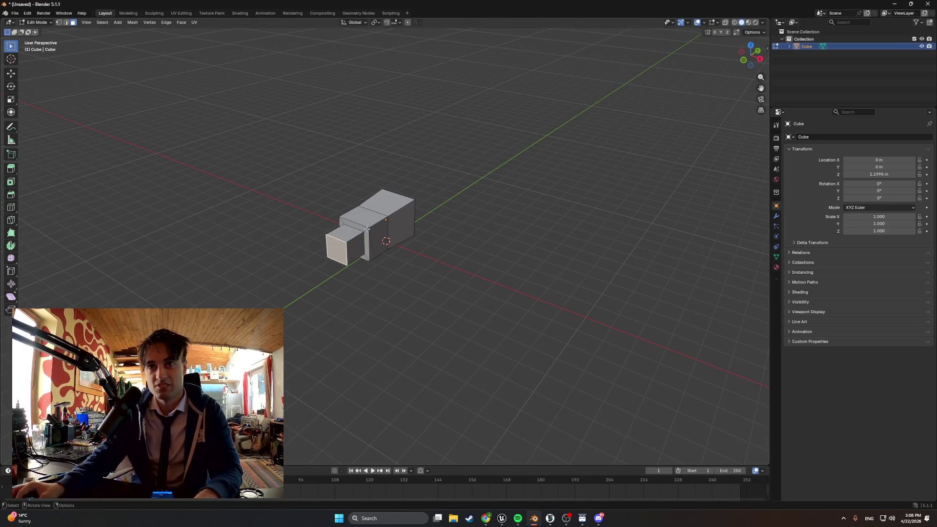
middle_drag(396, 223, 394, 229)
key(ctrl+z)
key(ctrl+z)
key(ctrl+z)
key(ctrl+z)
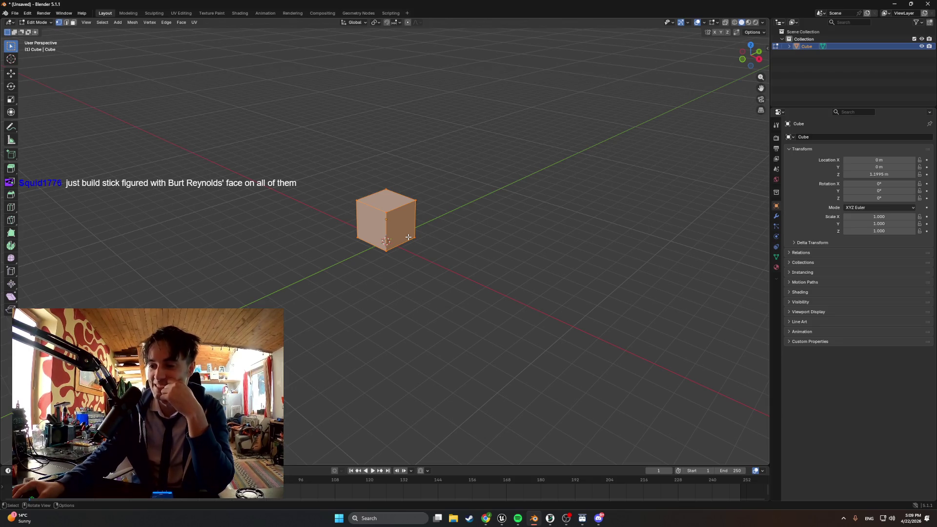
mouse_move(409, 238)
middle_down()
mouse_move(391, 233)
mouse_move(415, 234)
middle_up()
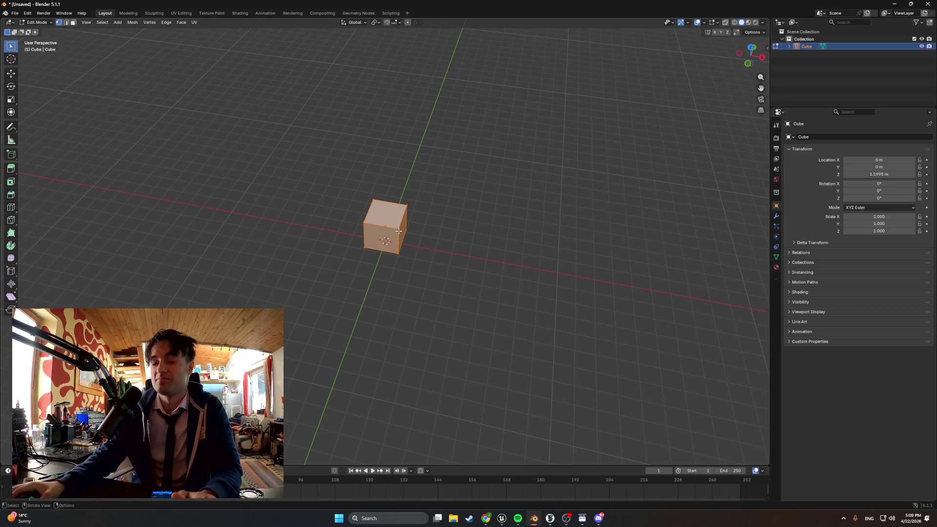
scroll(399, 227, up, 3)
mouse_move(399, 220)
middle_down()
mouse_move(415, 213)
mouse_move(400, 215)
middle_up()
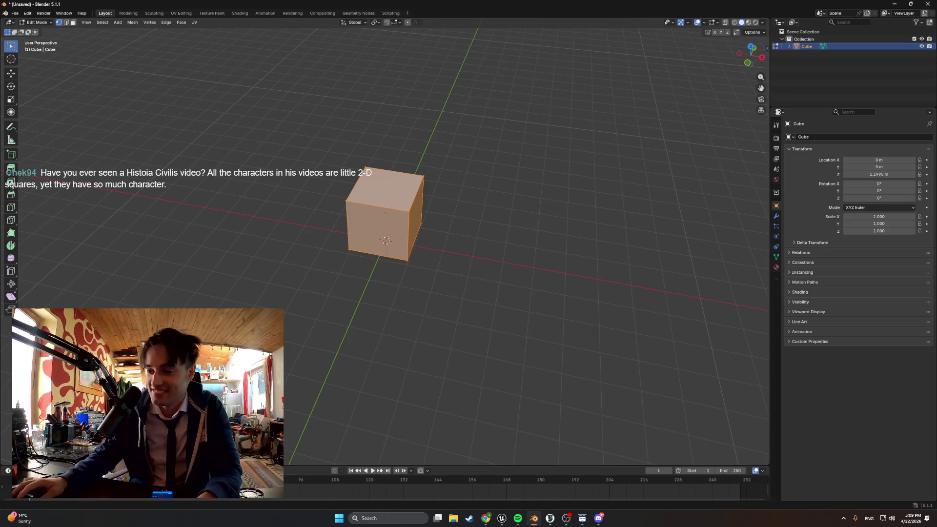
- Close the Nozzle Cleaner, HiVi Swans, 911 Carrera and Porsche interior browser windows
key(alt+Tab)
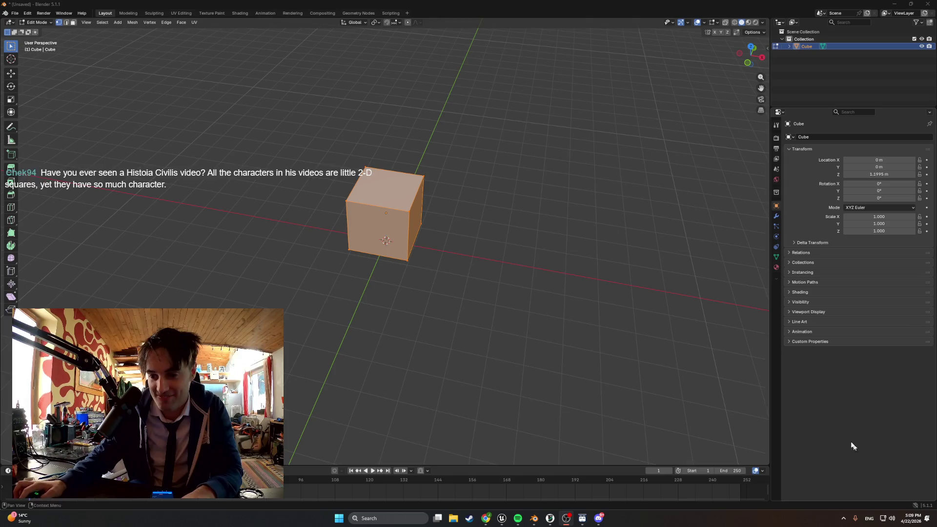
mouse_move(486, 518)
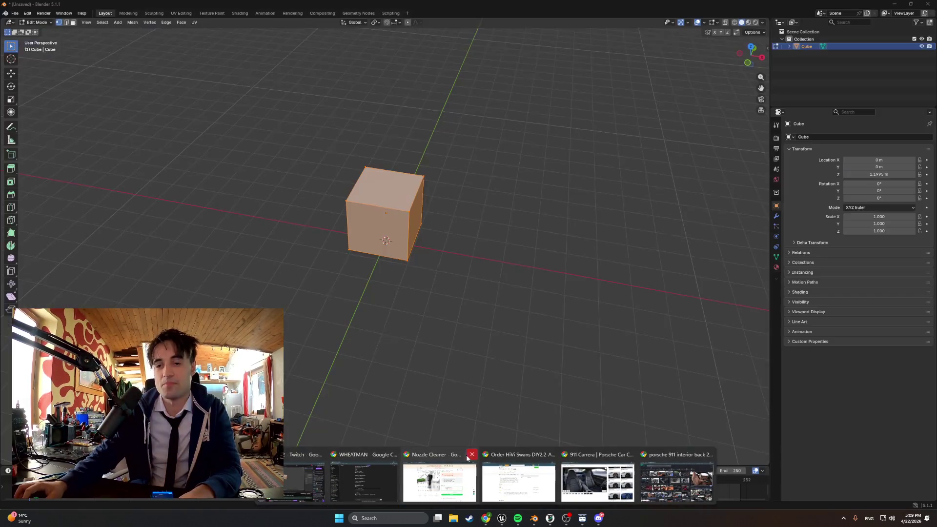
click(469, 456)
click(511, 454)
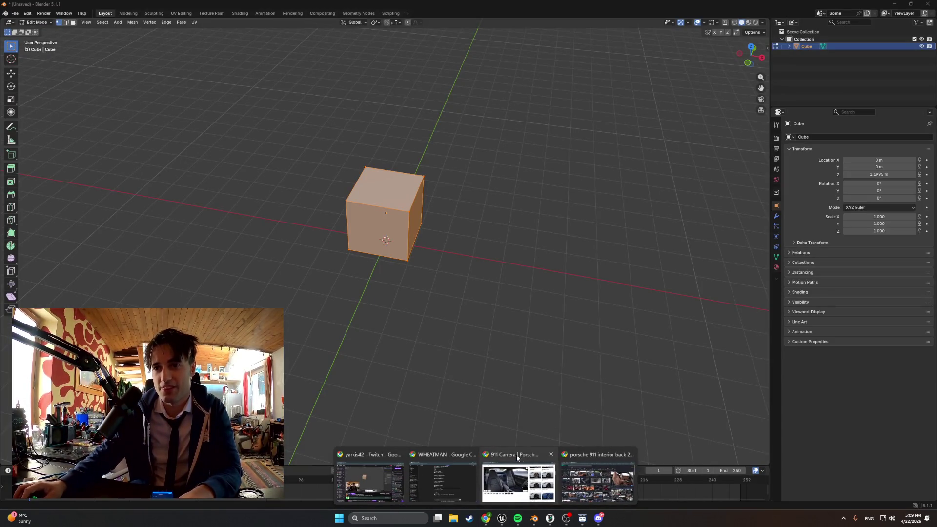
click(556, 454)
click(590, 454)
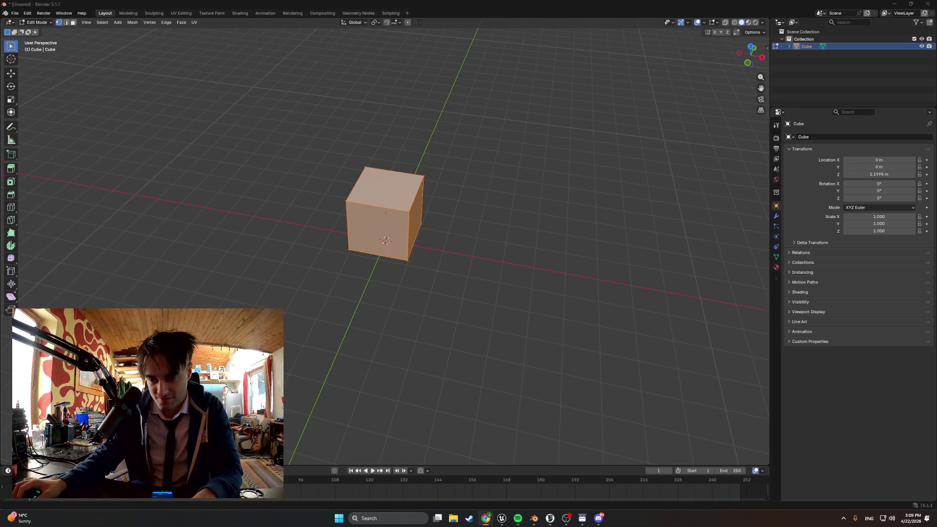
- Open The Death of Antony & Cleopatra from the Historia Civilis channel's Videos list
key(alt+Tab)
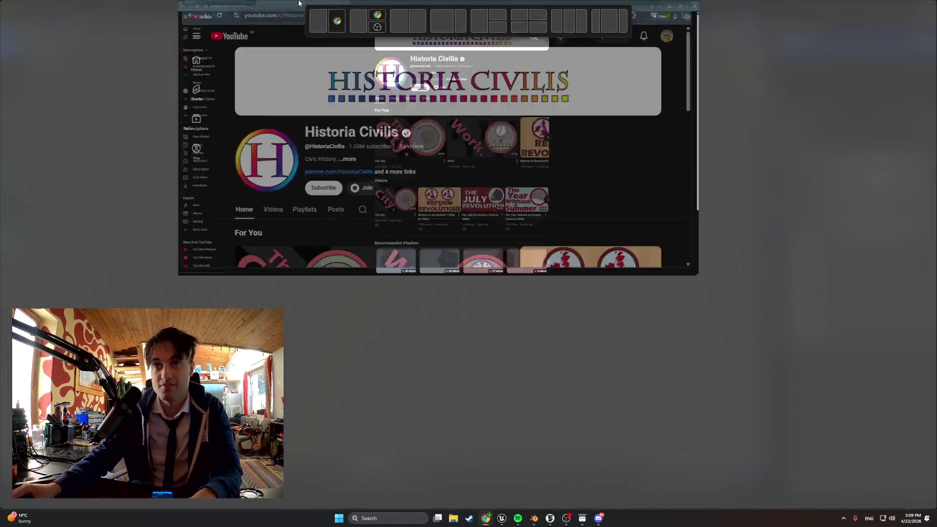
click(311, 215)
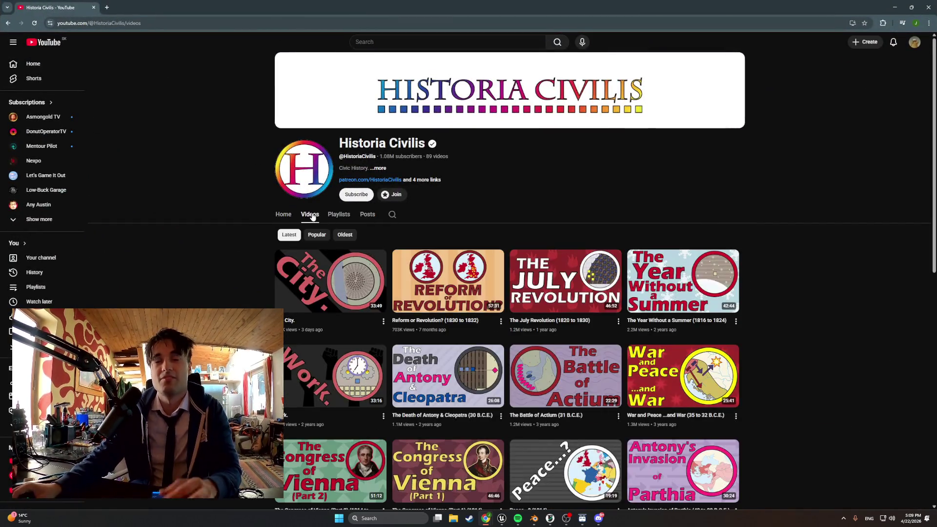
scroll(442, 279, down, 3)
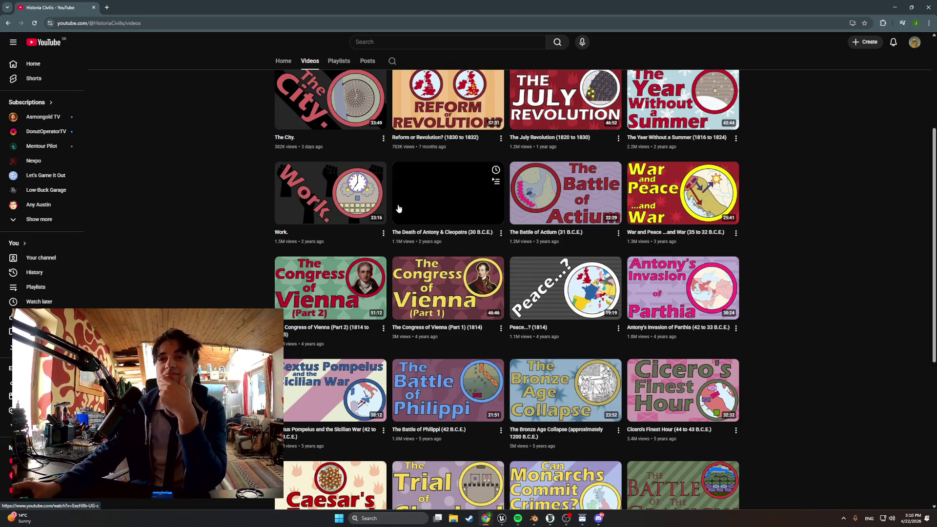
scroll(398, 208, up, 4)
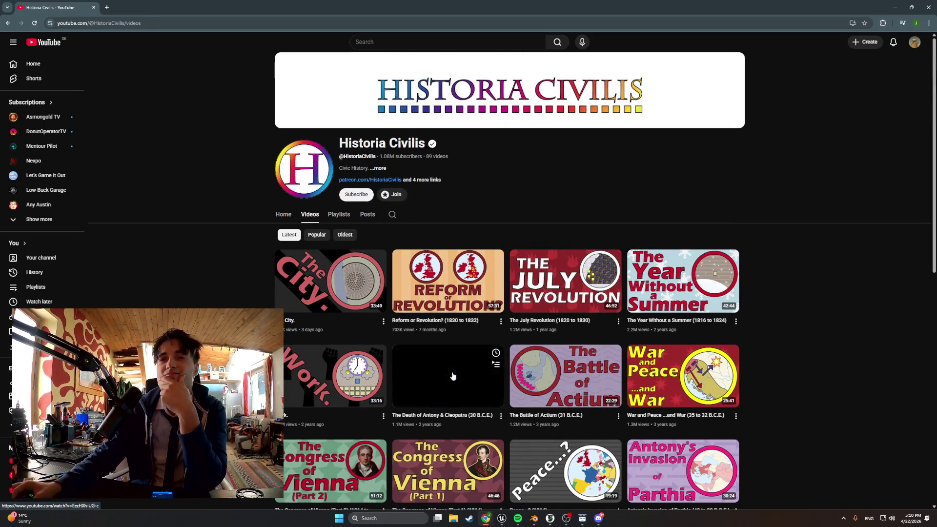
click(453, 375)
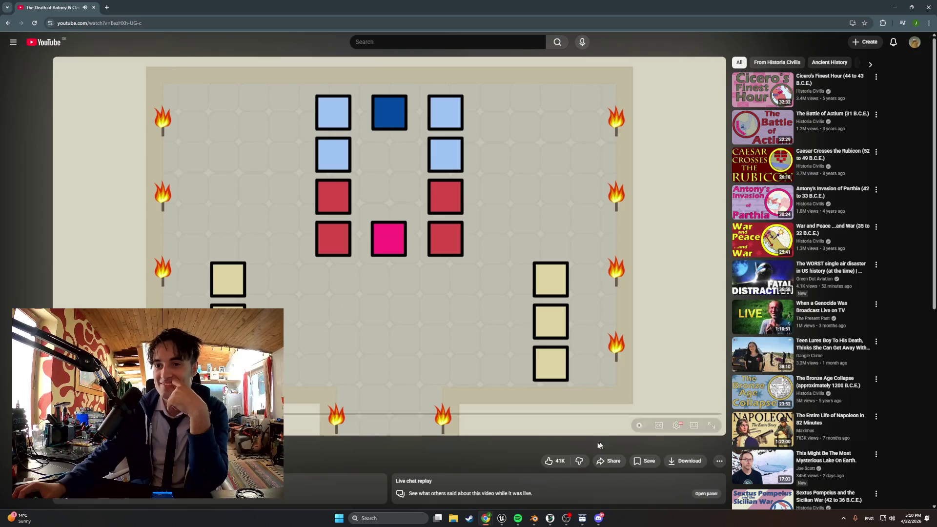
- Check the Spotify playlist, return to YouTube, and pause the video
click(518, 519)
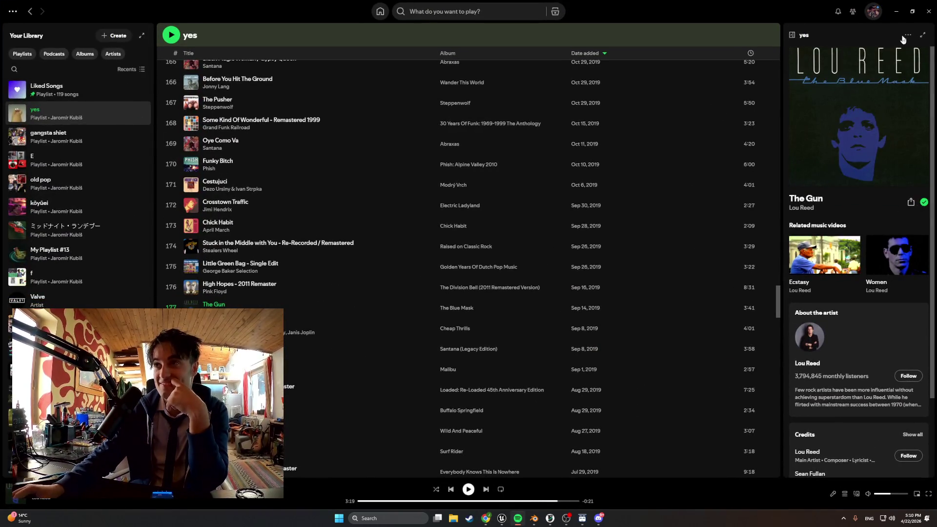
key(alt+Tab)
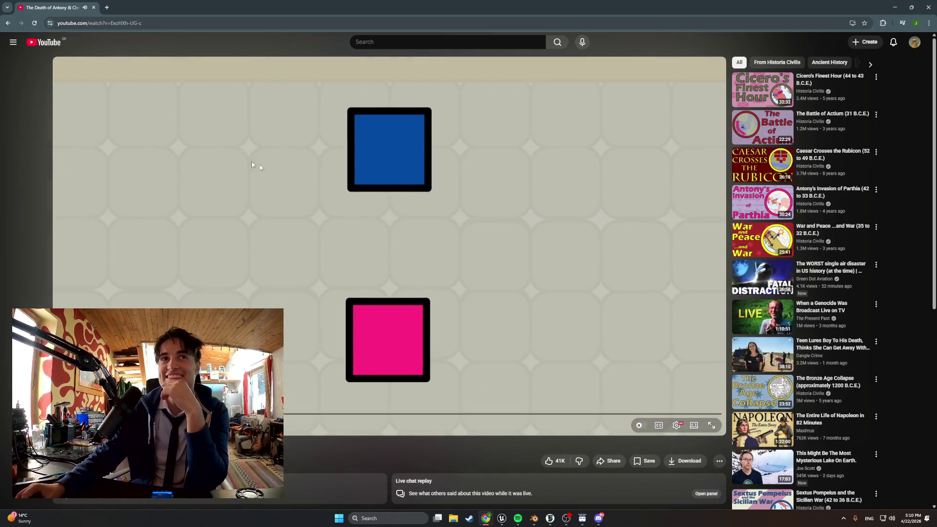
click(275, 171)
- Minimize the browser, orbit around Blender's cube, and launch Steam from the taskbar
click(895, 7)
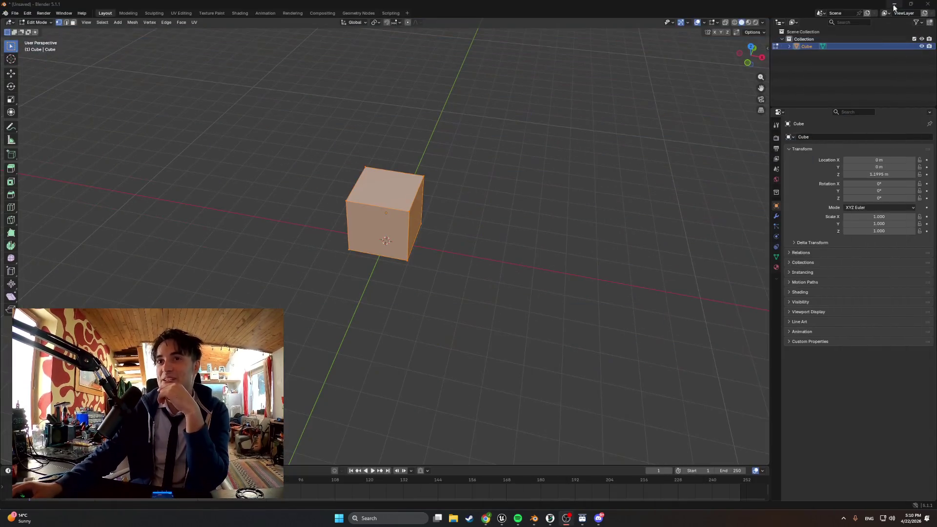
mouse_move(575, 176)
middle_down()
mouse_move(388, 170)
mouse_move(422, 165)
mouse_move(473, 180)
middle_up()
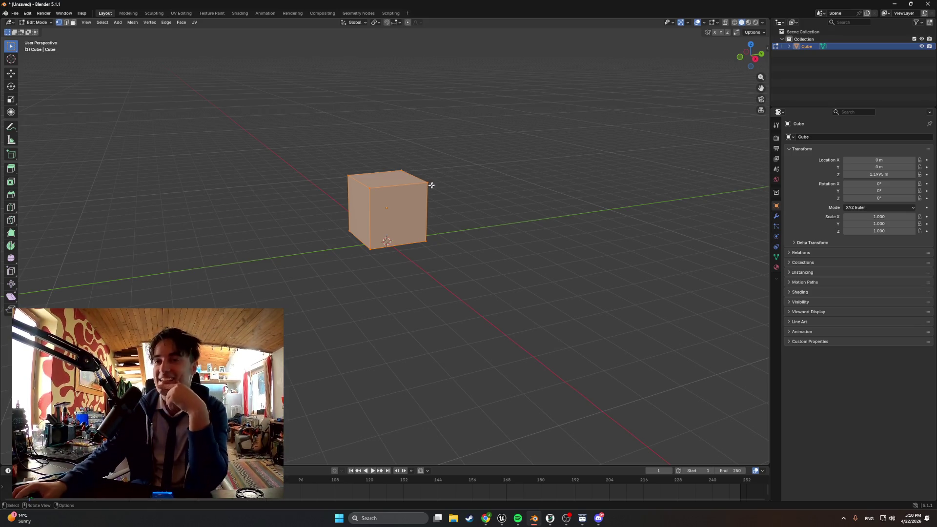
mouse_move(432, 185)
middle_down()
mouse_move(410, 187)
mouse_move(441, 189)
middle_up()
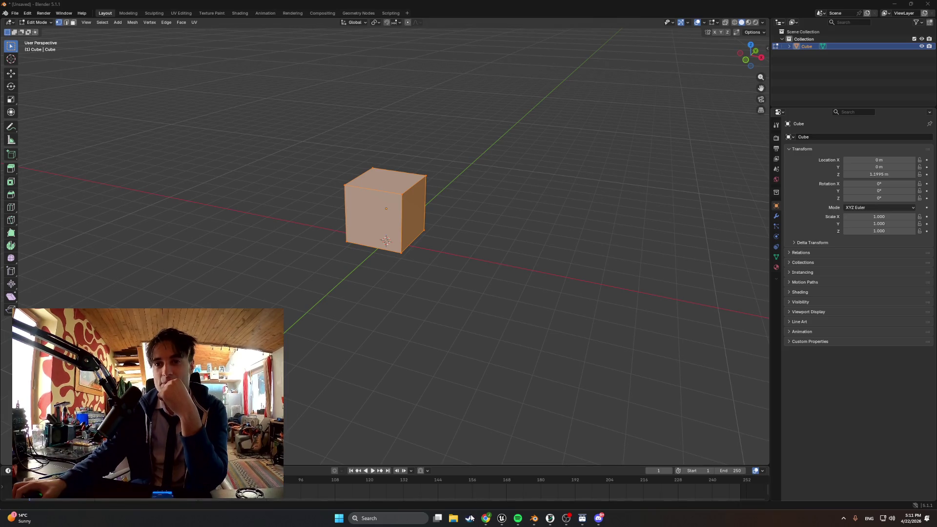
click(471, 519)
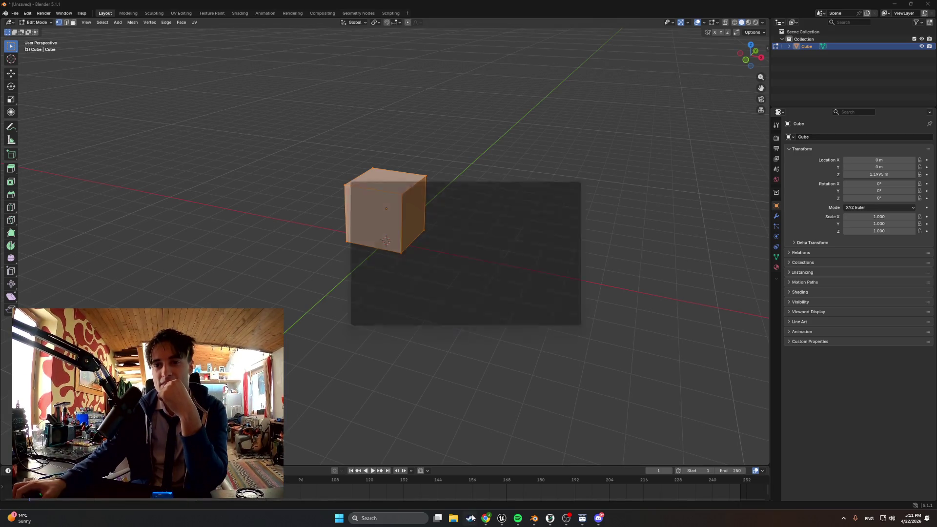
mouse_move(477, 519)
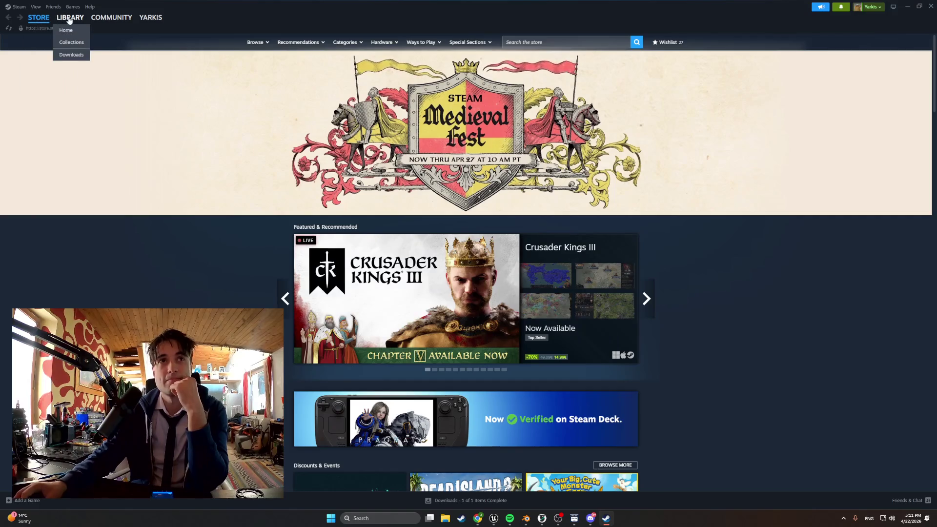
- Search the Steam library for 'grand' and open the Grandpa High On Retro page
click(74, 28)
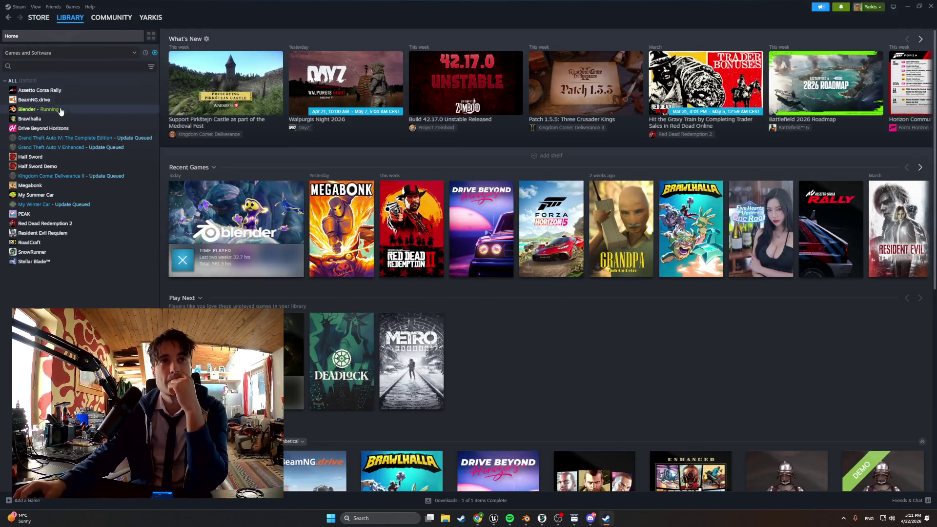
click(54, 205)
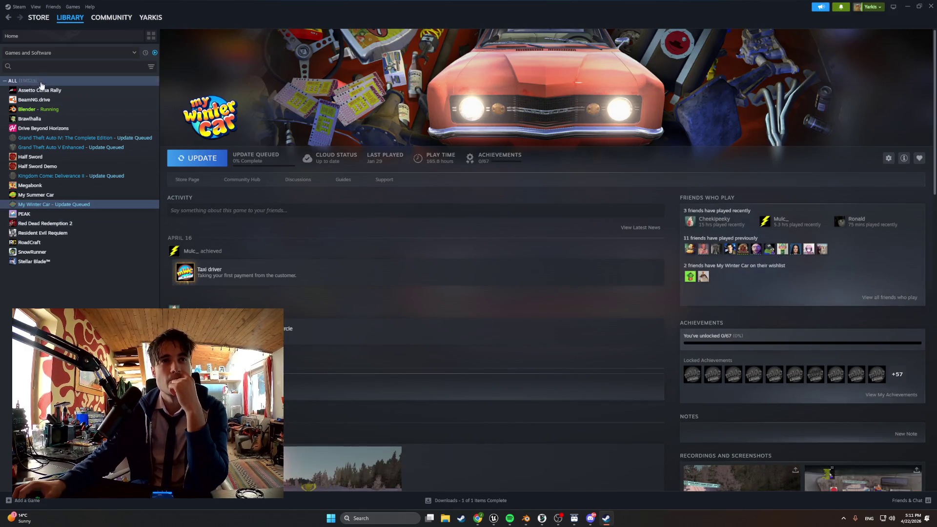
click(39, 67)
text(grand)
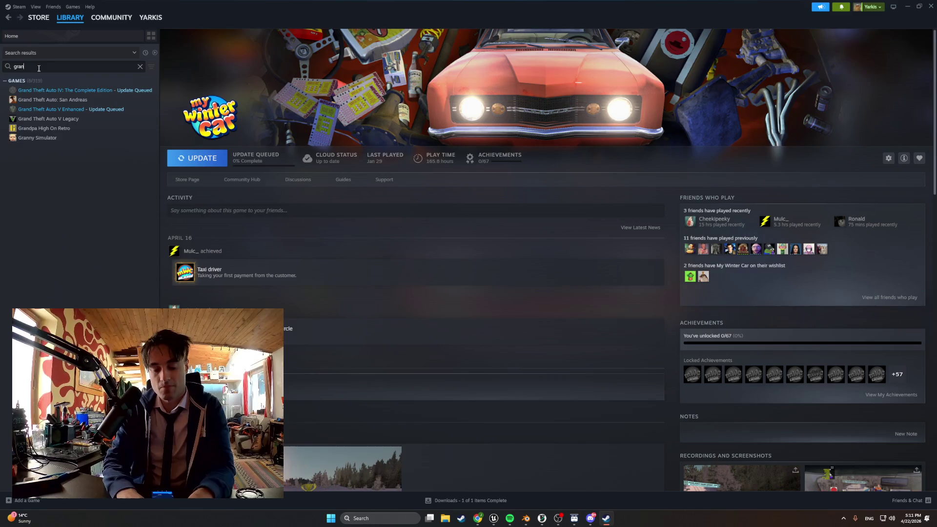
click(67, 129)
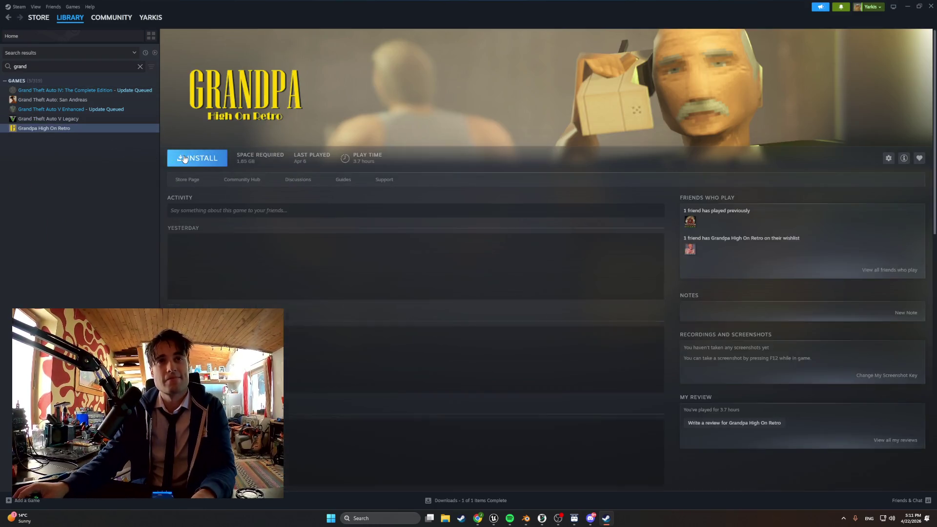
- Install Grandpa High On Retro and read, then close, the HUGE UPDATE LIVE NOW announcement
click(201, 158)
click(428, 322)
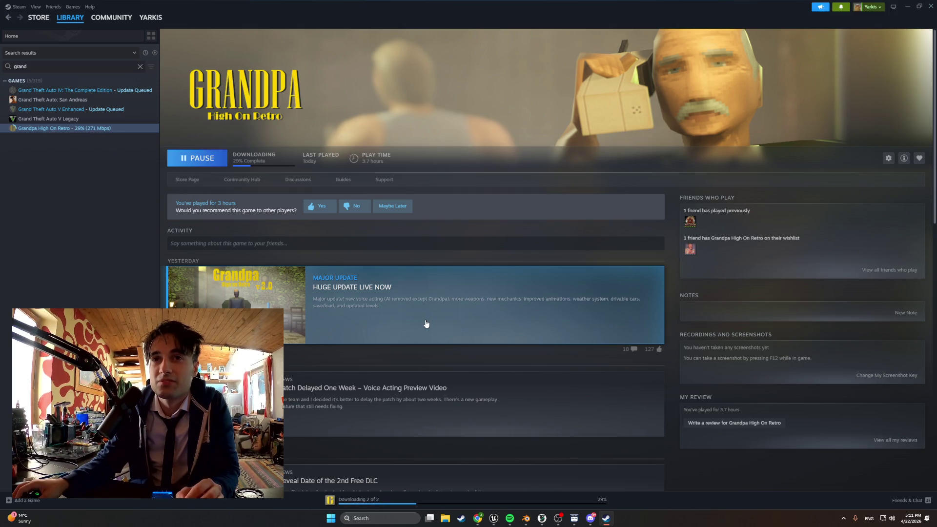
click(425, 321)
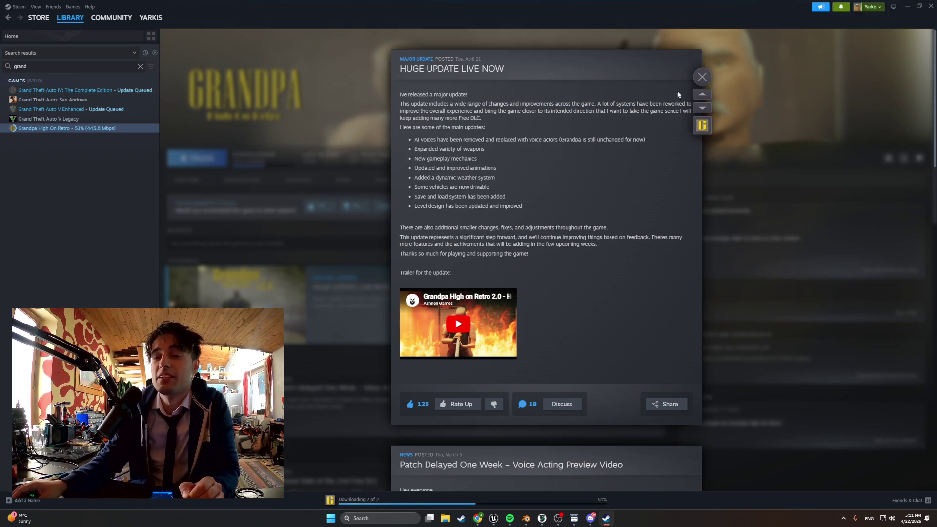
click(700, 77)
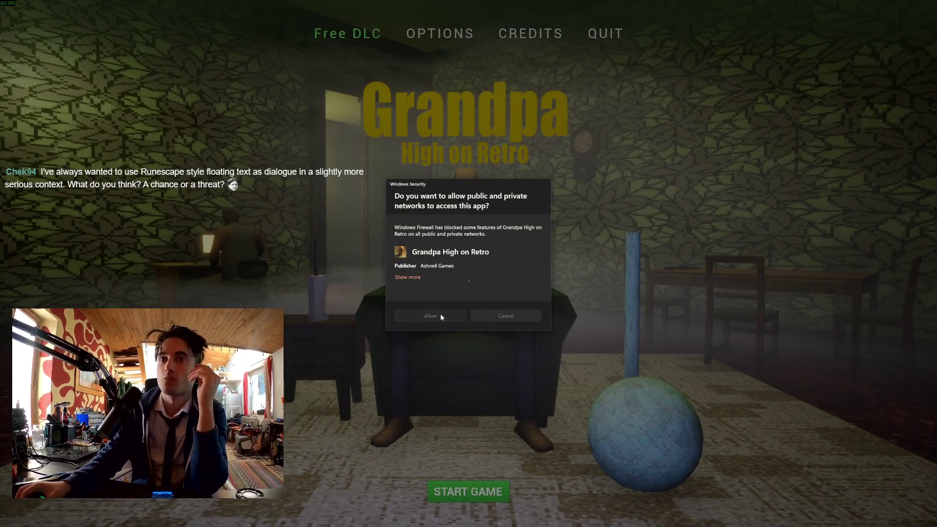
- Allow the game network access and review the video options, leaving every setting at EPIC
click(441, 316)
click(455, 36)
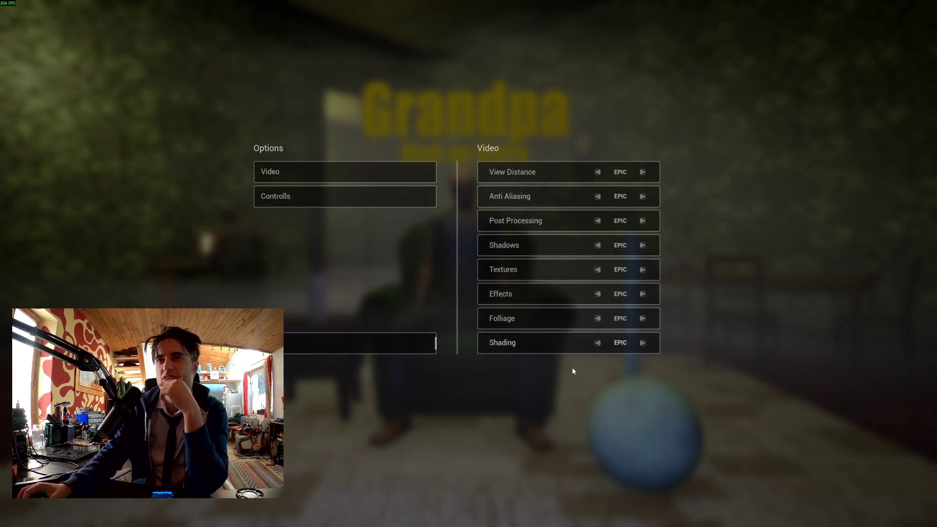
key(super)
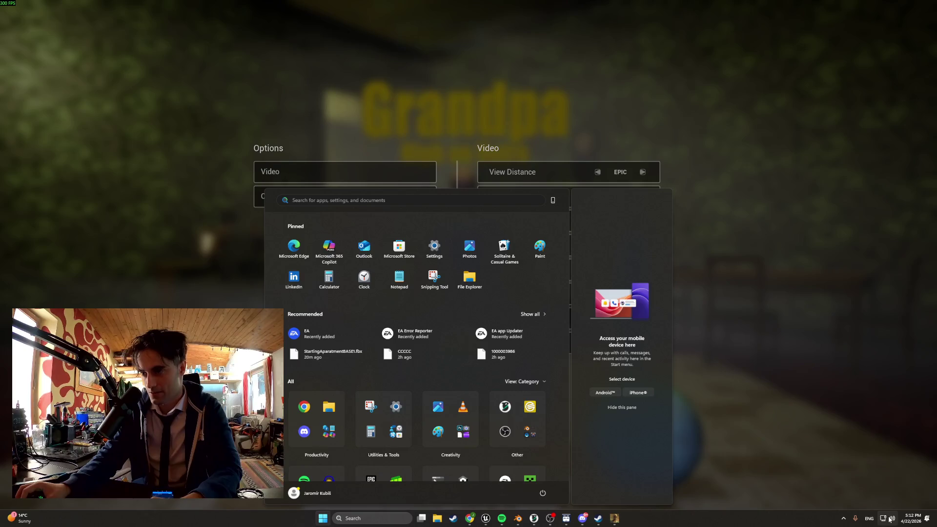
click(880, 488)
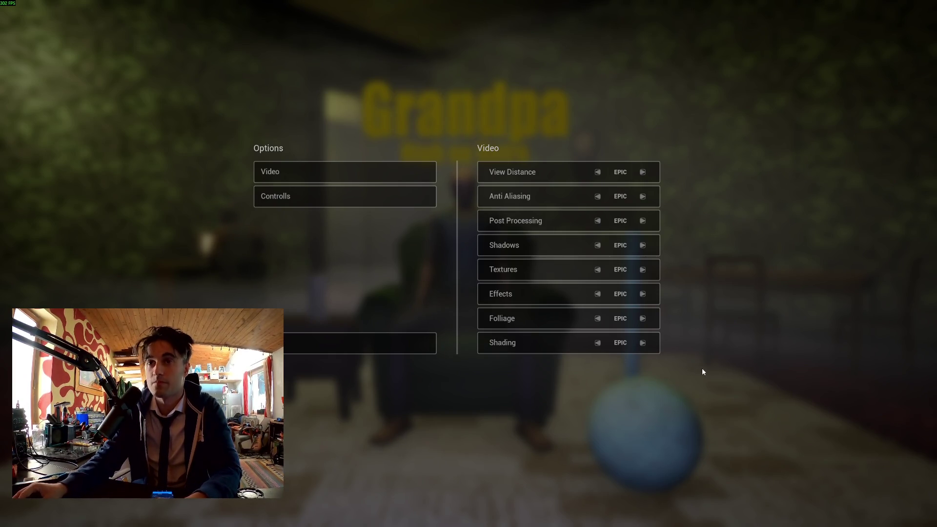
click(394, 340)
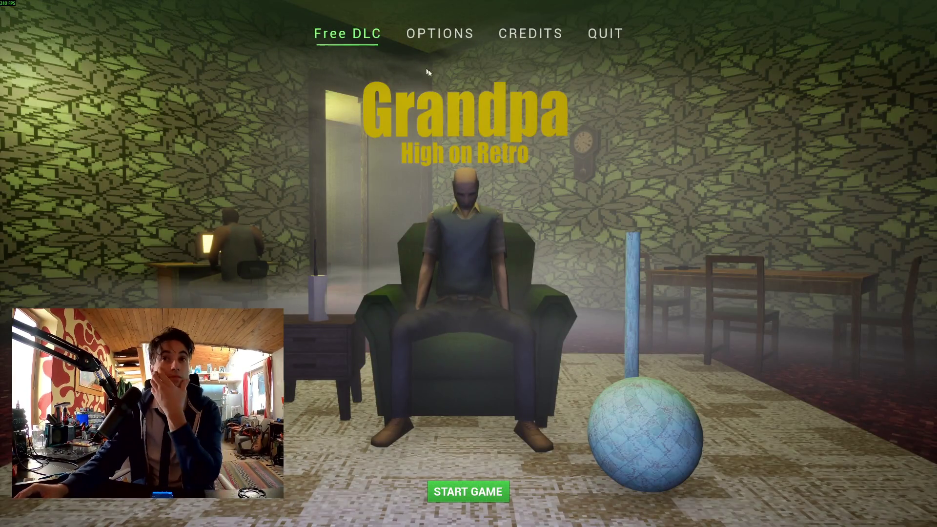
- Start a new game in an empty save slot and let the intro cutscene play
click(467, 494)
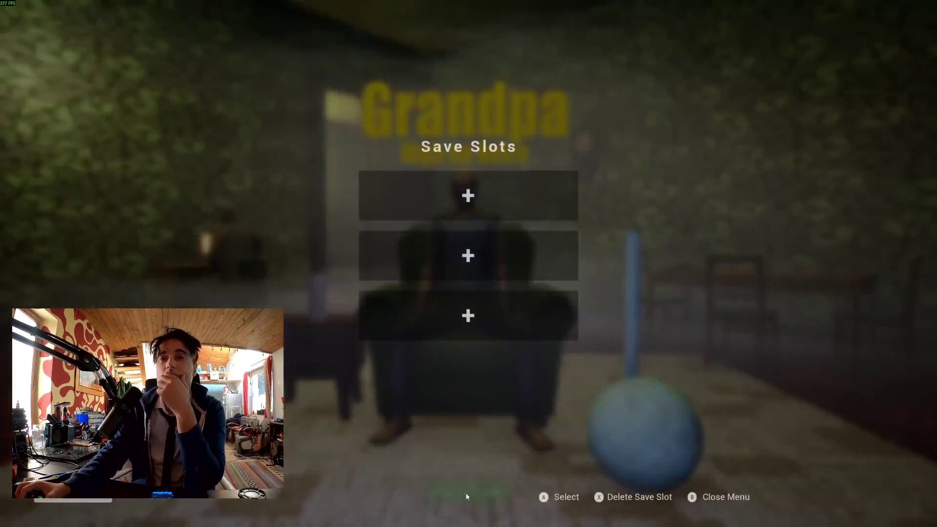
click(447, 199)
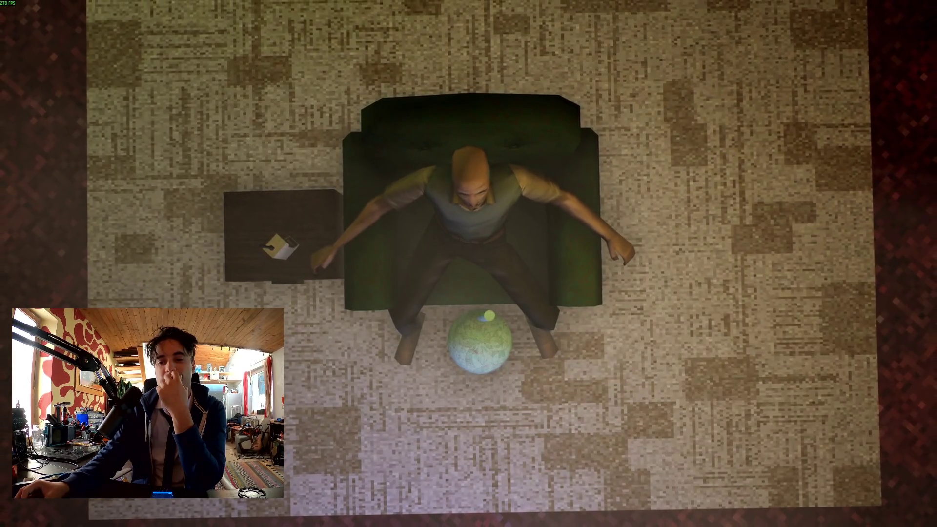
- Dismiss the Windows Start and sound menus to get back to the fullscreen cutscene
key(super)
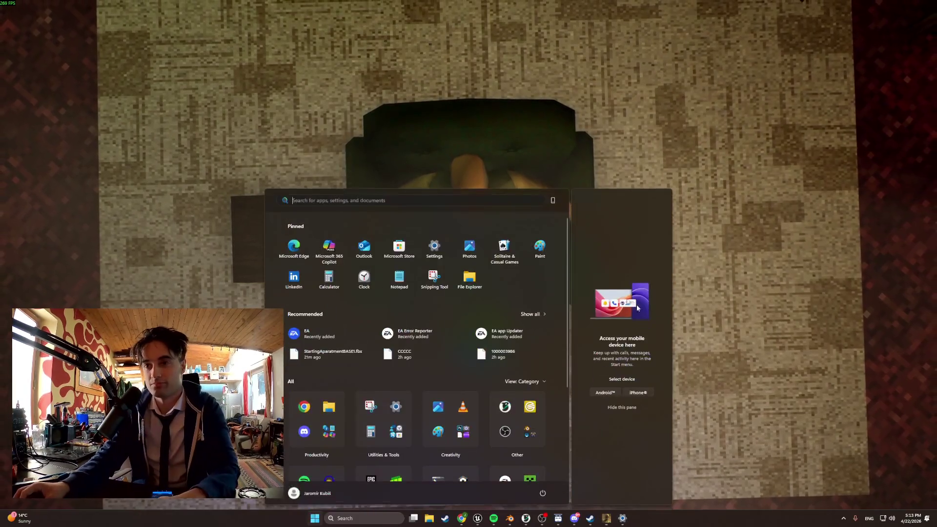
right_click(892, 518)
key(Escape)
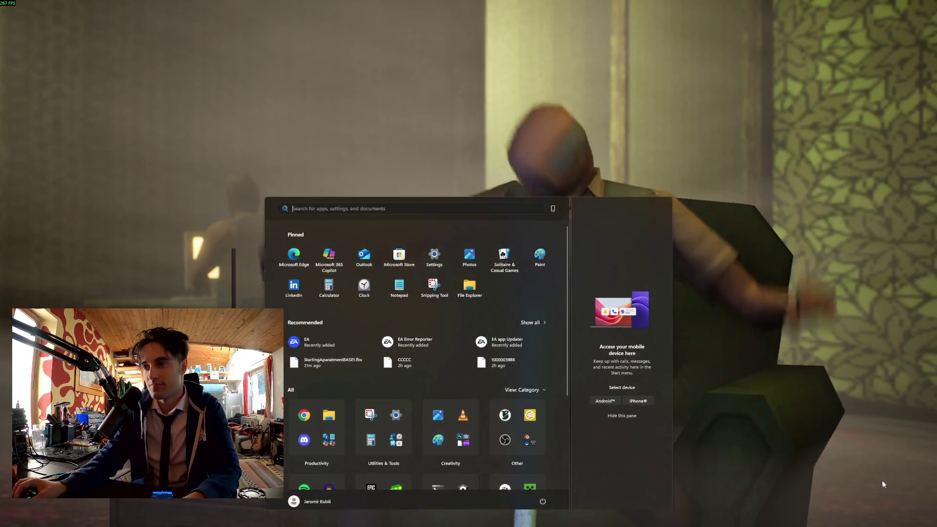
key(Escape)
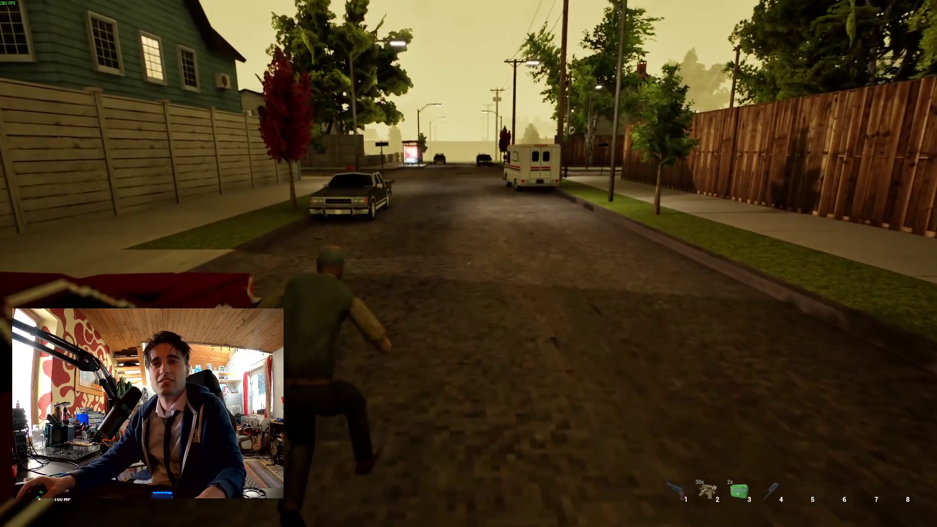
- Equip the revolver, fire it twice down the street, then pause and switch to Steam
key(1)
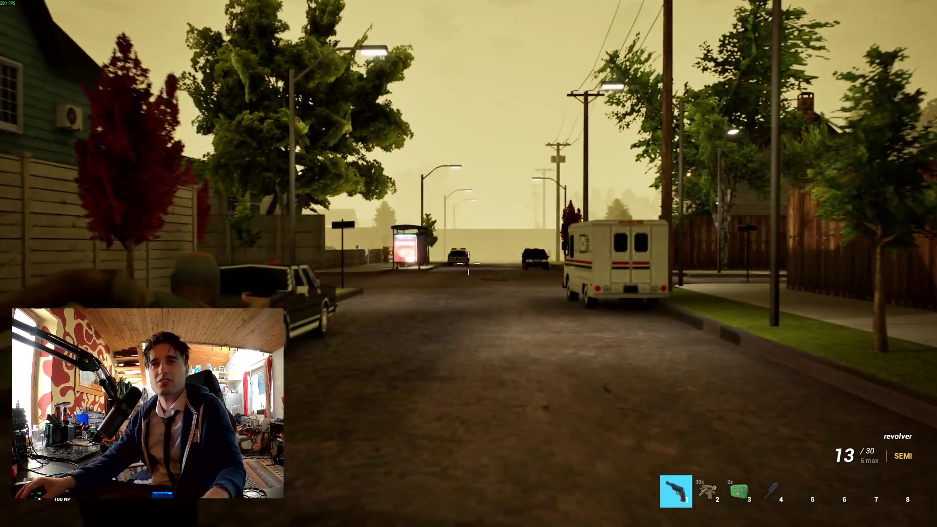
click(468, 271)
click(469, 271)
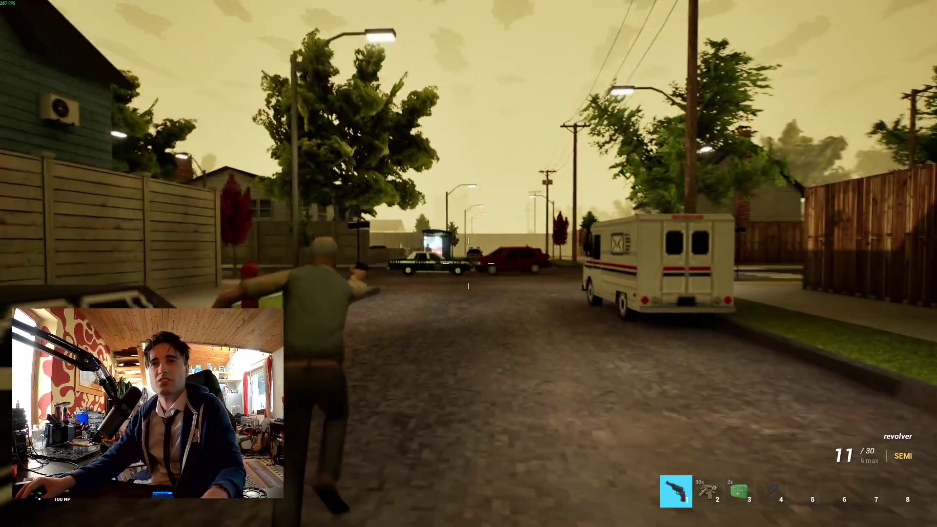
key(Escape)
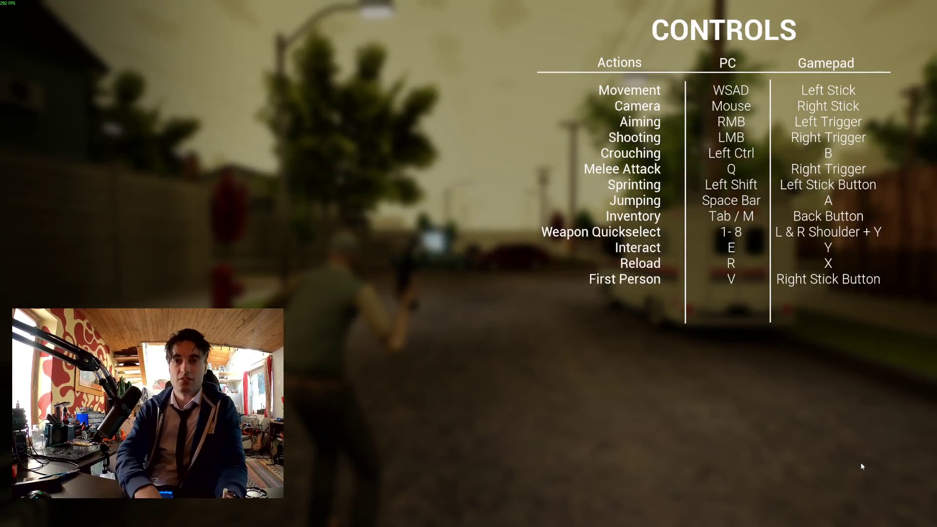
key(alt+Tab)
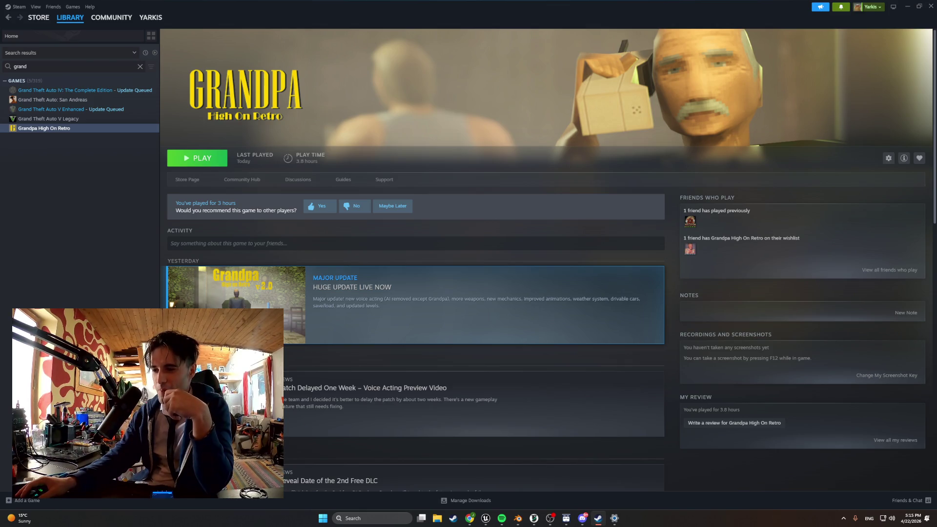
- Bring Blender forward with its default cube raised in Edit Mode
click(518, 519)
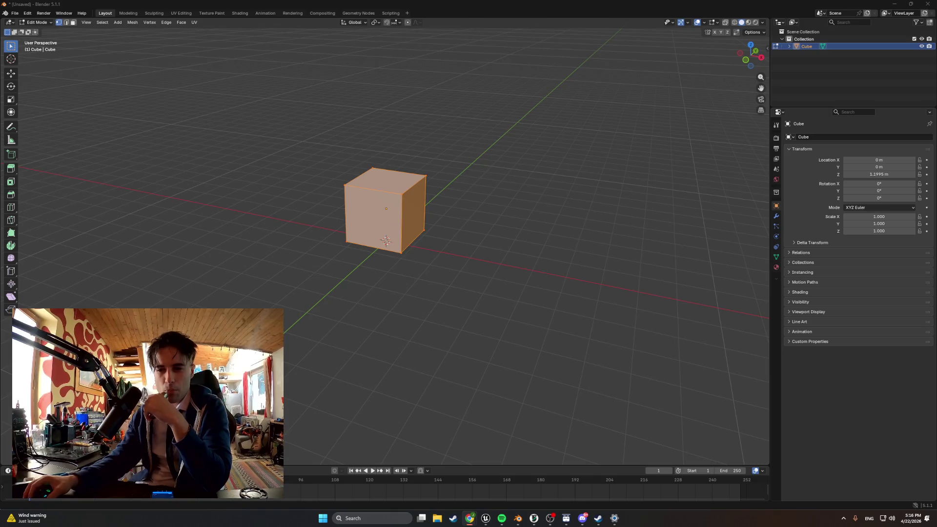
- Switch to Chrome's Google Images preview of the Sketchfab low-poly character in an orange shirt
key(alt+Tab)
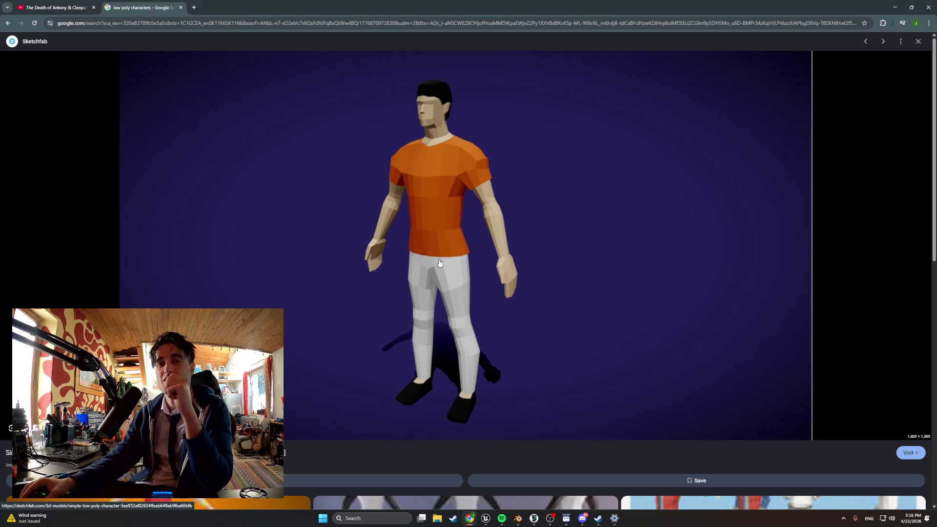
- Scroll through the character preview's details, then return to Steam's Grandpa High On Retro page
scroll(439, 263, down, 4)
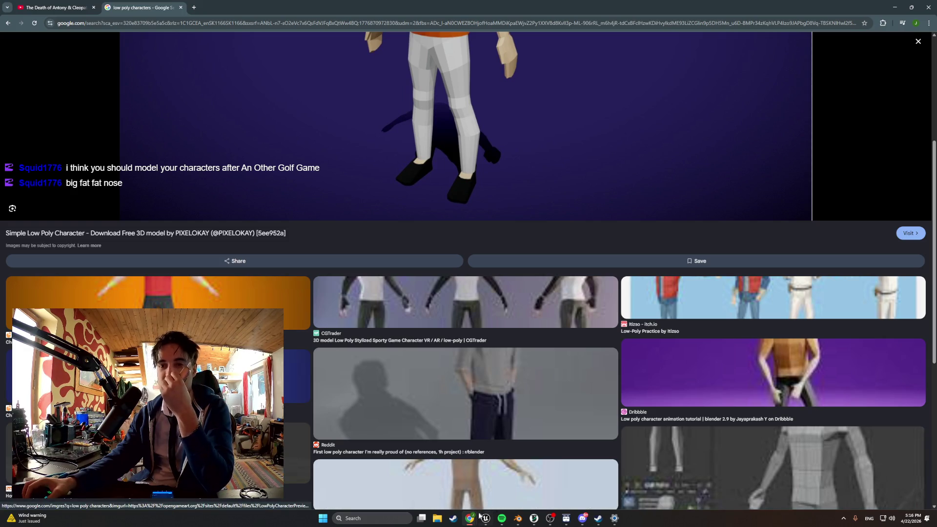
click(598, 519)
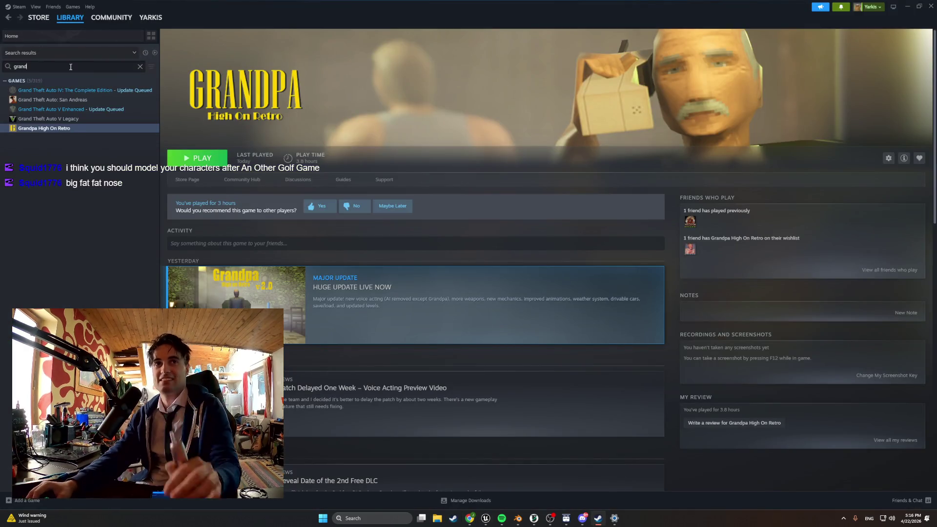
- Search the library for 'other', open An Other Golf Game, and scroll to Community Content
drag(71, 67, 13, 68)
text(d)
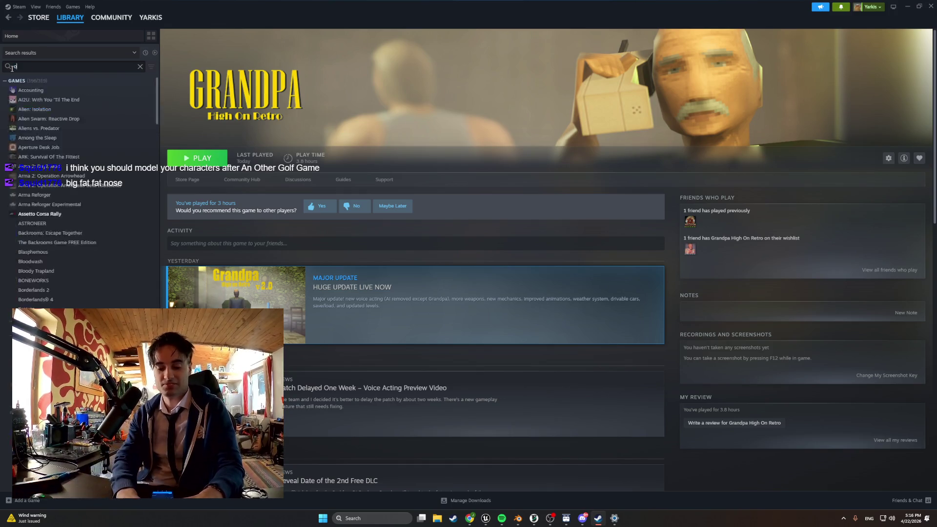
text(ther)
click(41, 90)
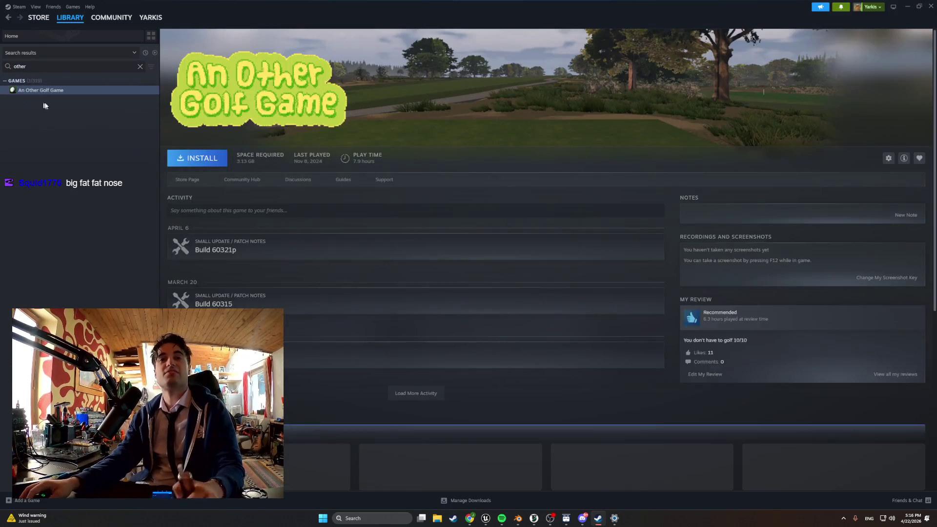
scroll(333, 206, down, 5)
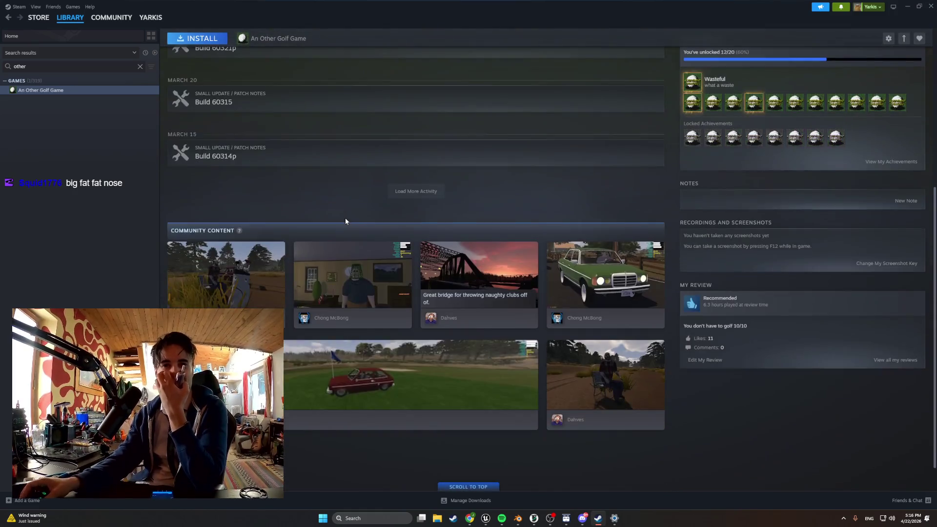
mouse_move(366, 281)
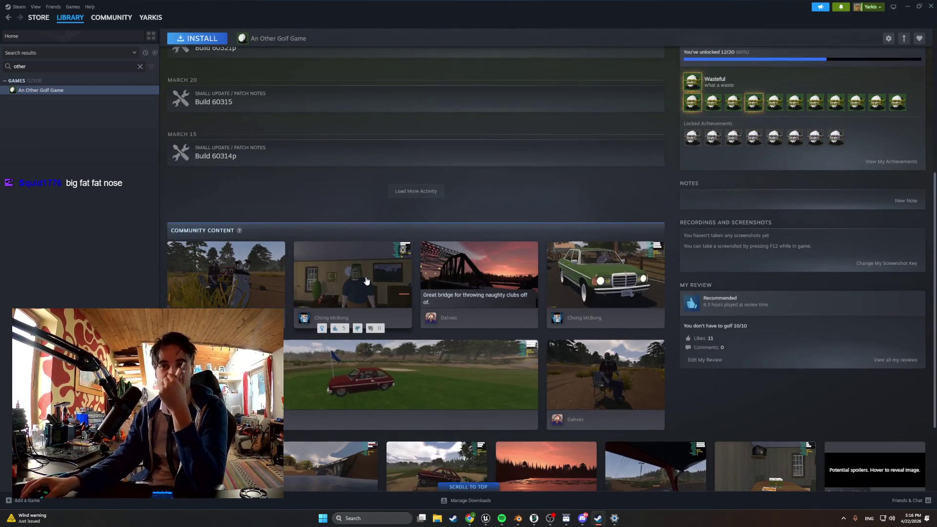
scroll(367, 281, down, 2)
- View the basket-head and porch-with-red-car screenshots full size, then minimize Steam
click(376, 204)
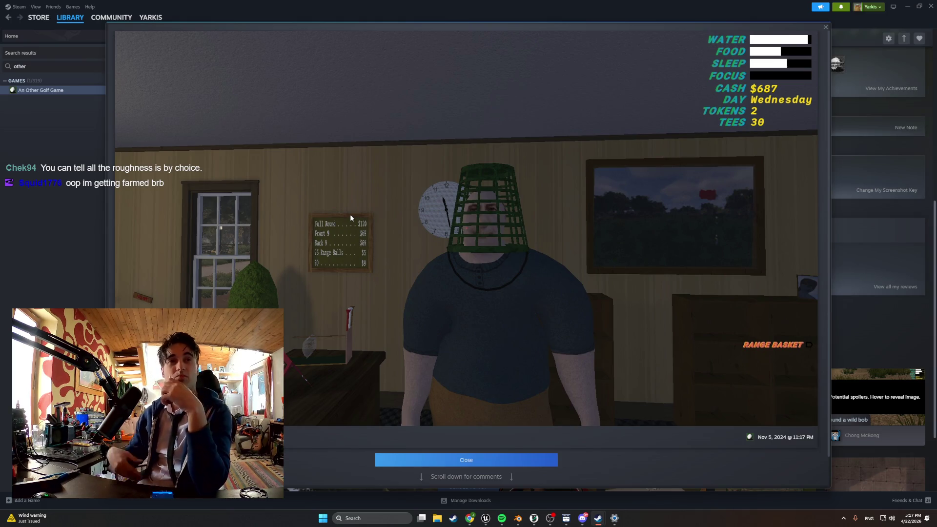
click(826, 27)
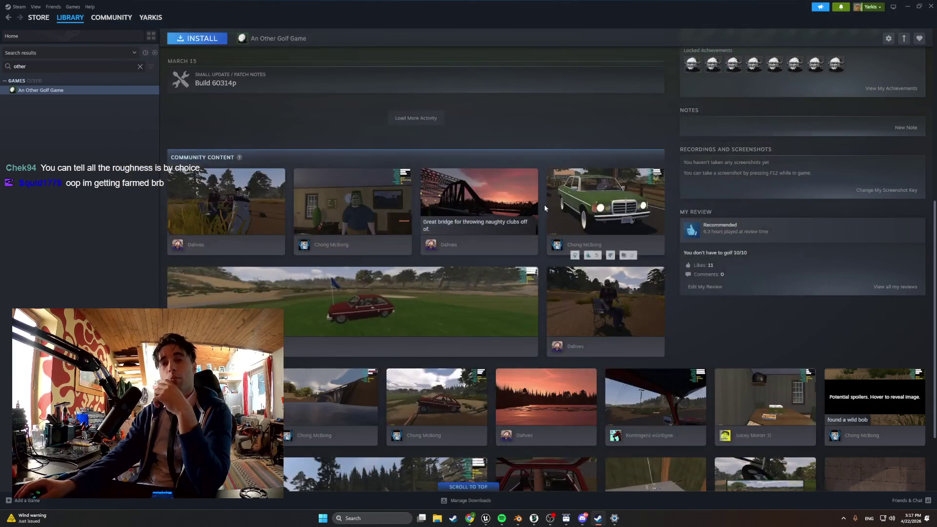
scroll(541, 210, down, 3)
scroll(542, 210, down, 3)
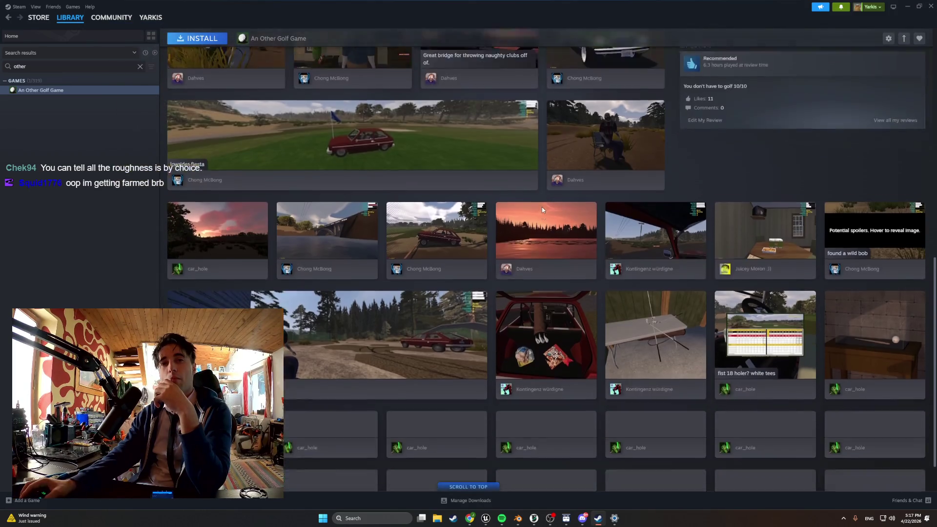
scroll(540, 210, down, 2)
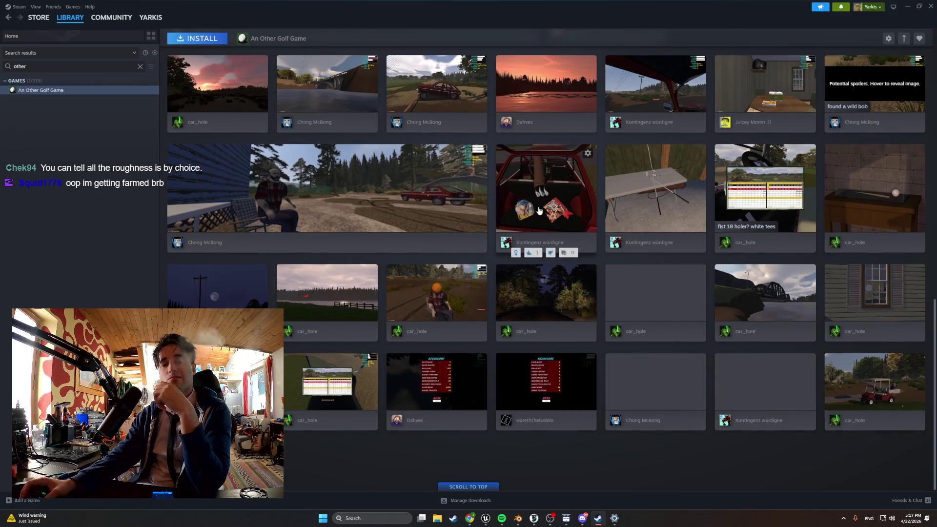
click(333, 203)
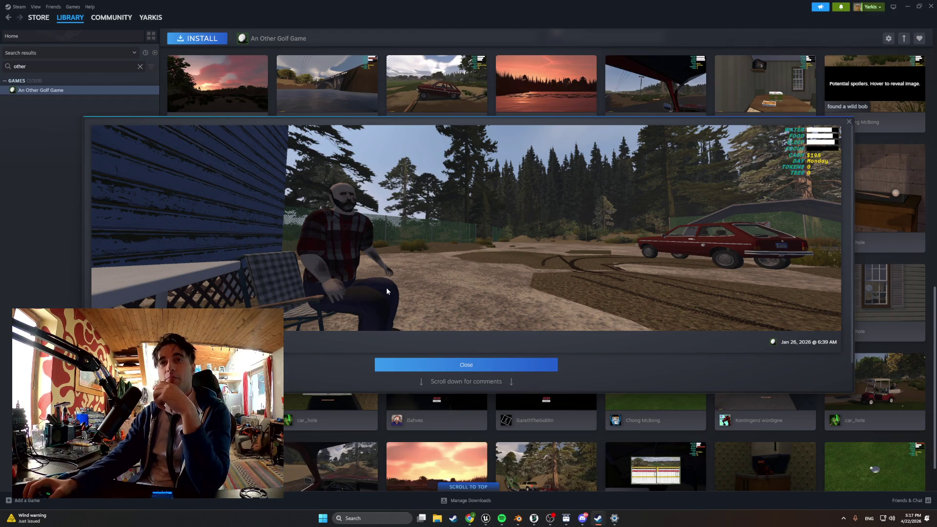
click(849, 122)
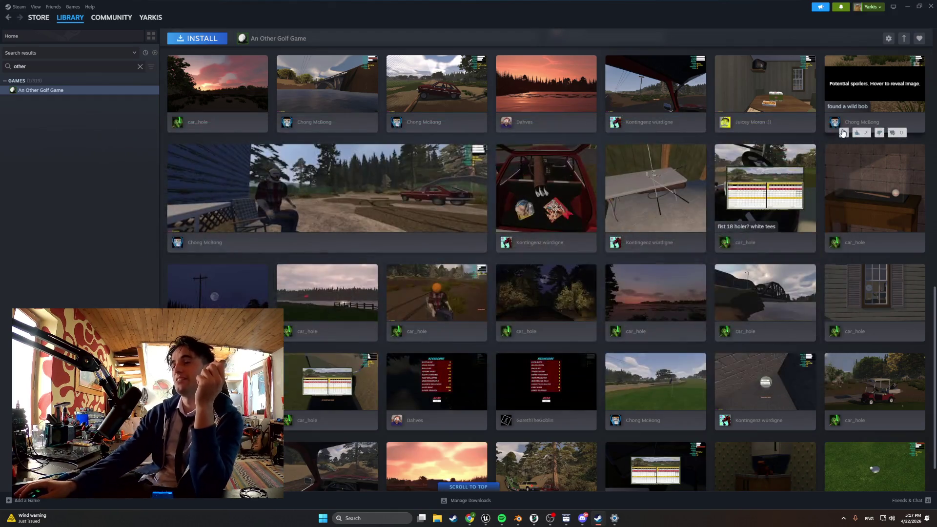
scroll(703, 288, down, 2)
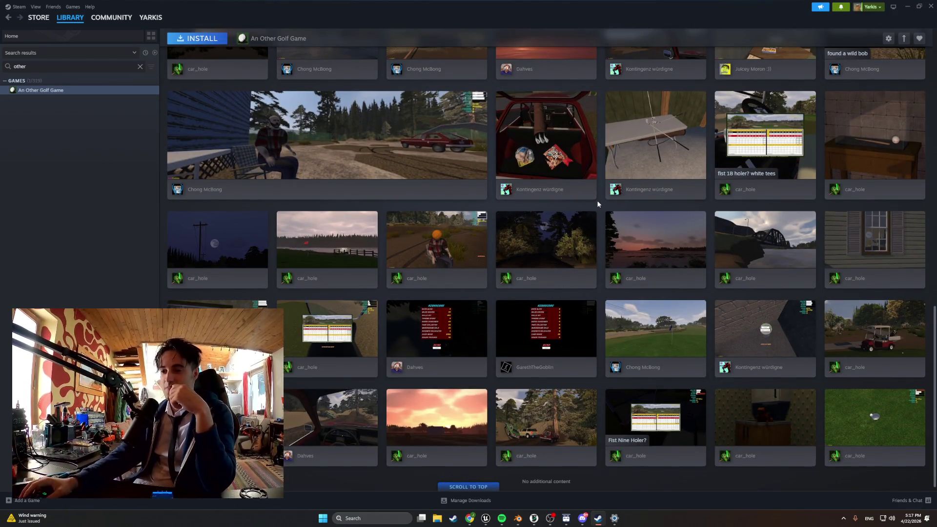
click(907, 6)
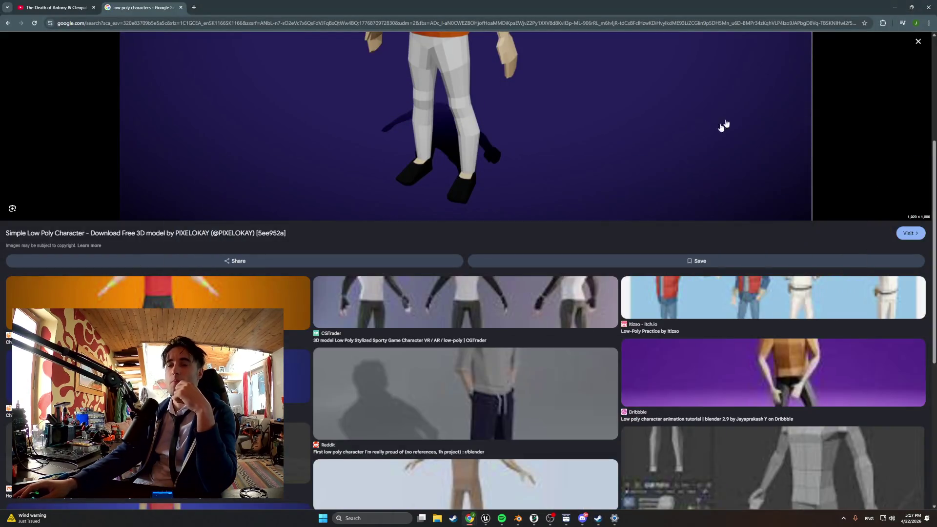
- Scroll the low-poly character preview, then bring the Unreal Editor building level to the front
scroll(602, 245, down, 4)
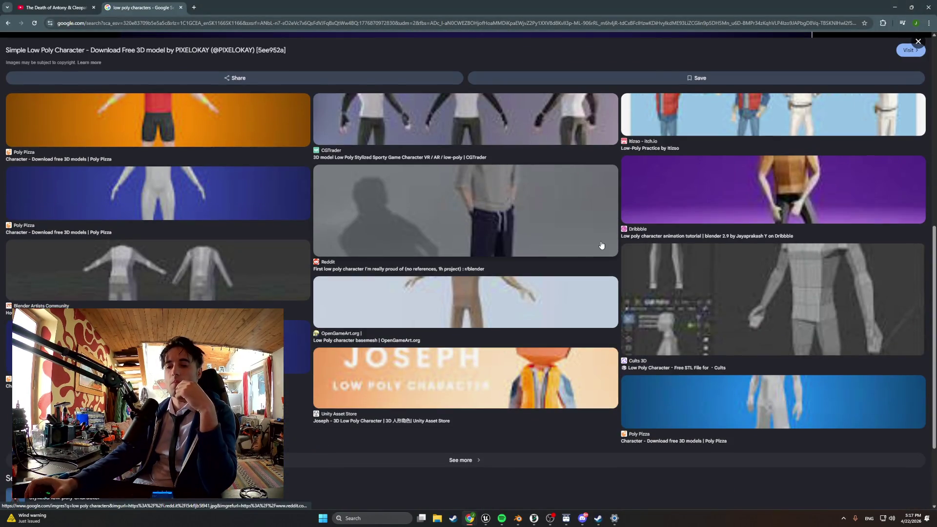
scroll(532, 272, up, 3)
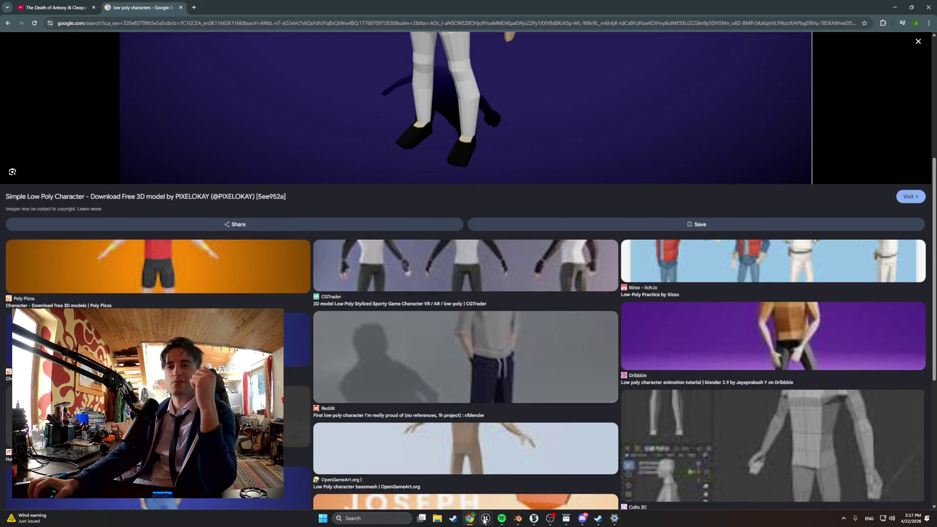
mouse_move(485, 521)
click(459, 481)
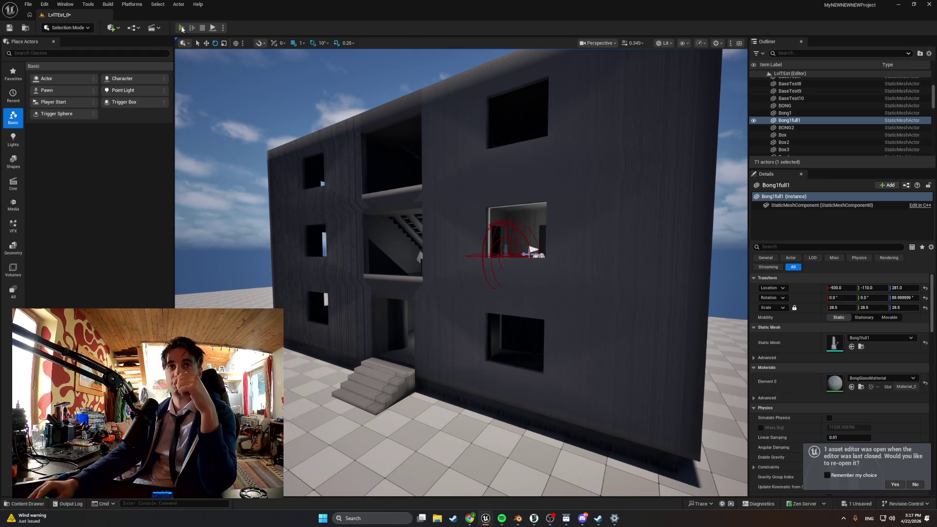
- Launch Play In Editor to walk the building level in first person
click(182, 29)
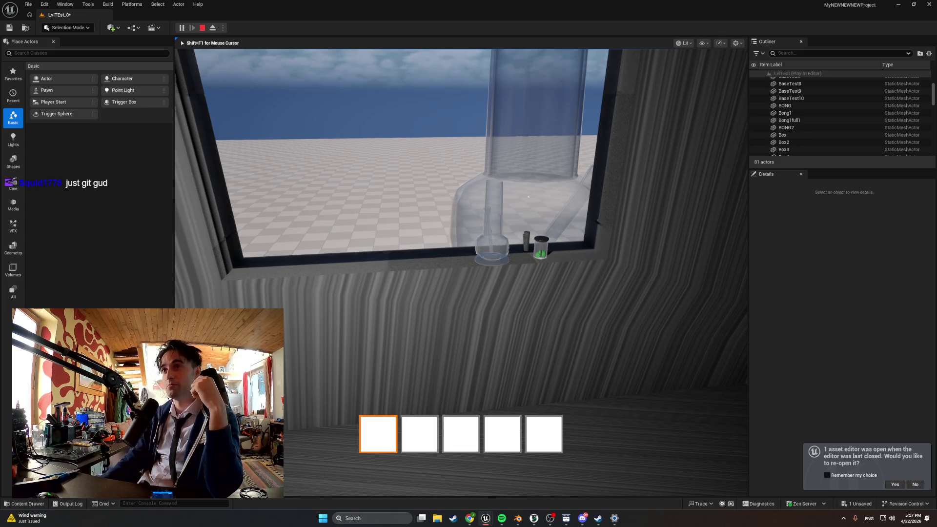
- Walk past the staircase, through the dark room toward the window and back, then exit play mode
key(w)
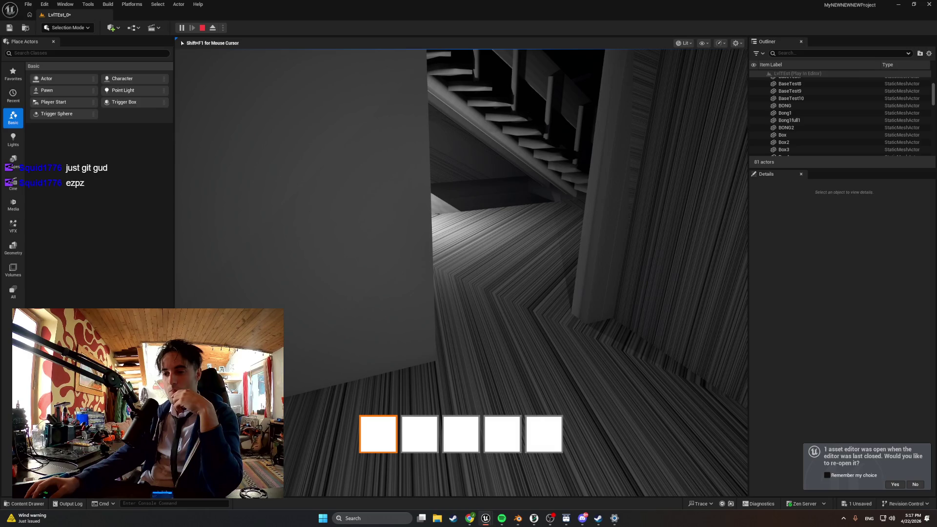
key(w)
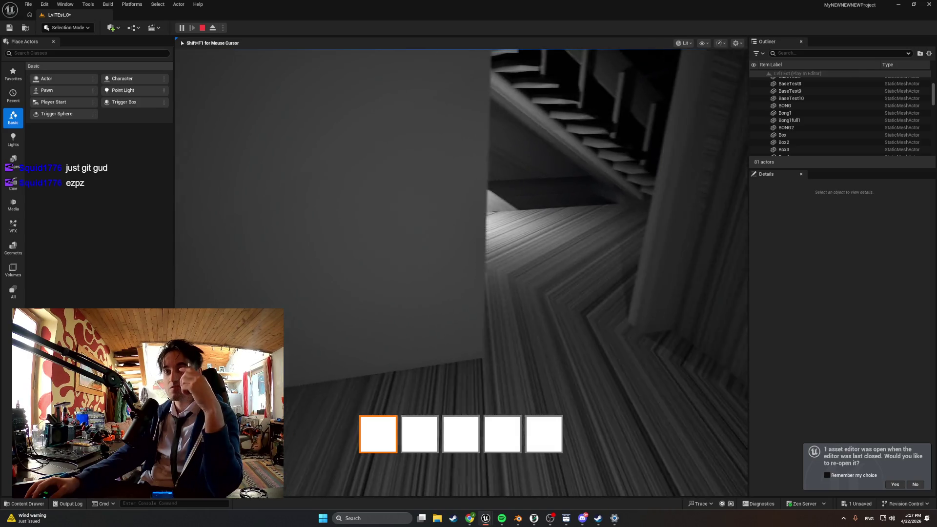
key(w)
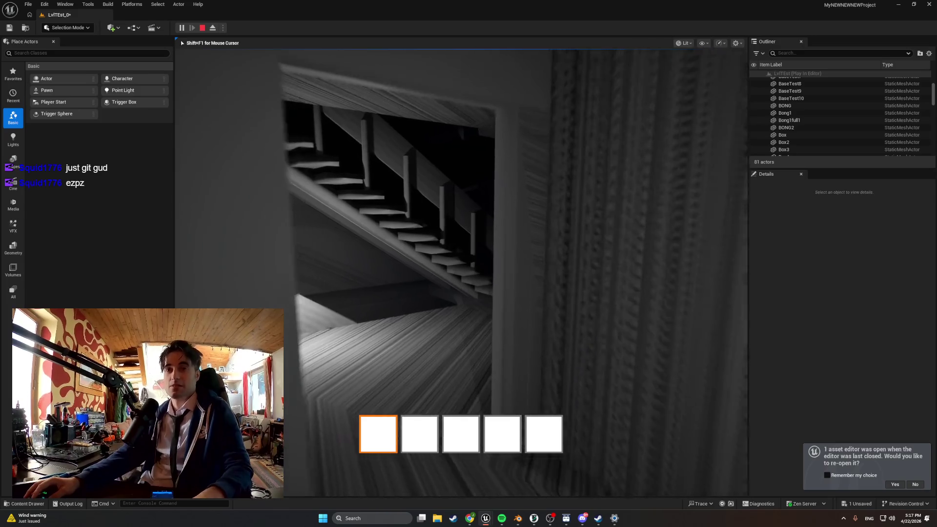
key(w)
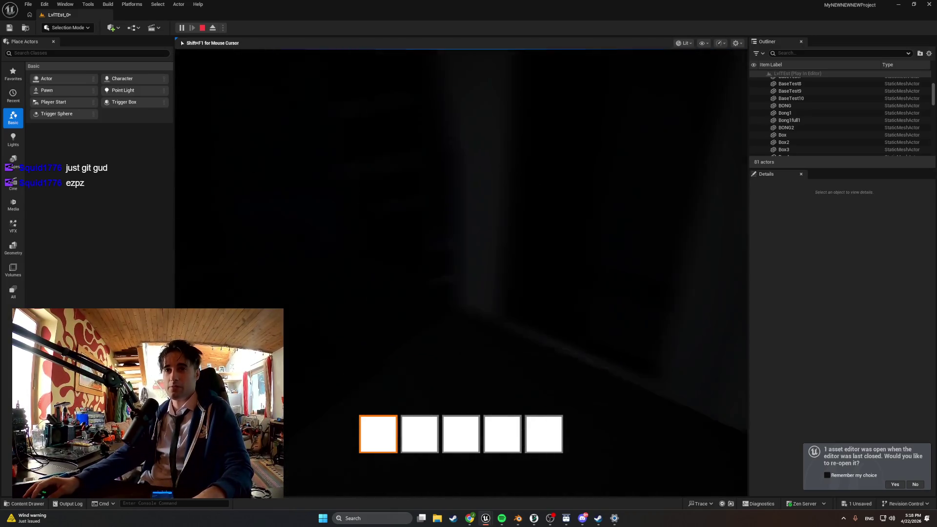
key(w)
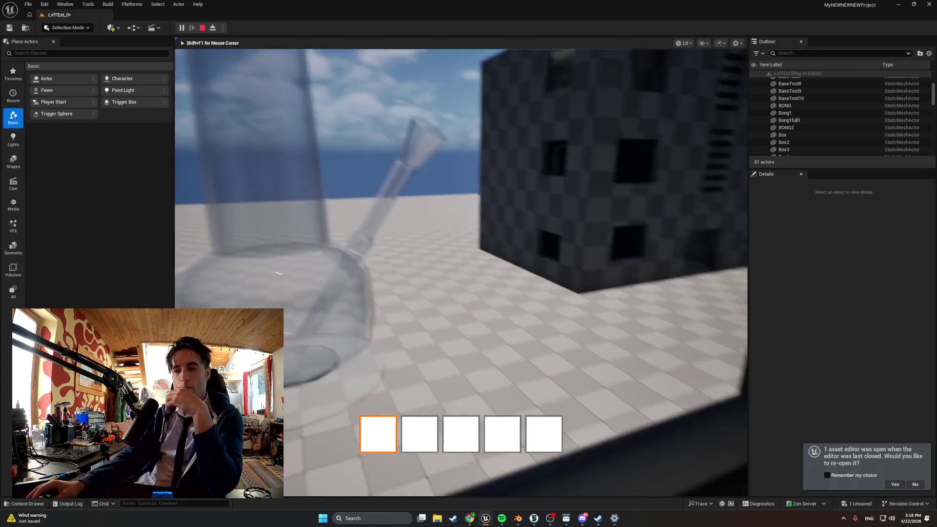
key(Escape)
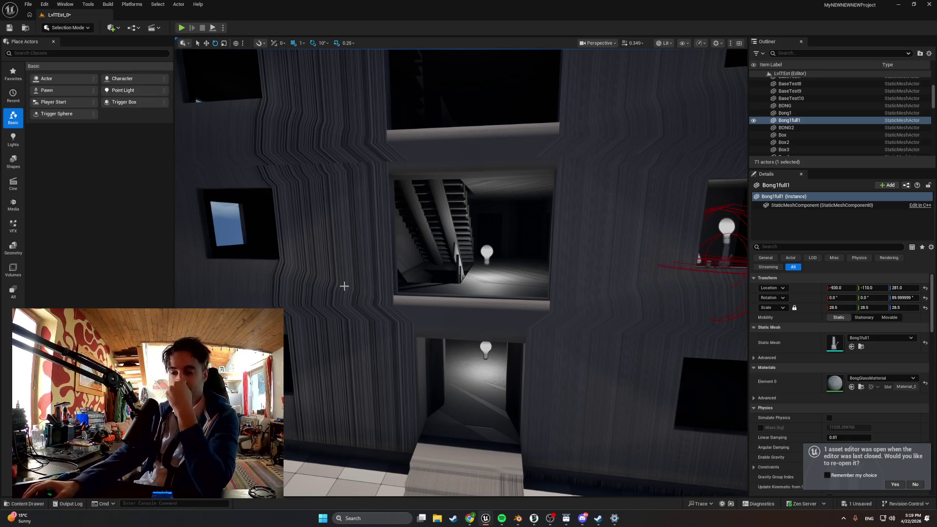
mouse_move(434, 313)
right_down()
mouse_move(386, 324)
mouse_move(407, 319)
right_up()
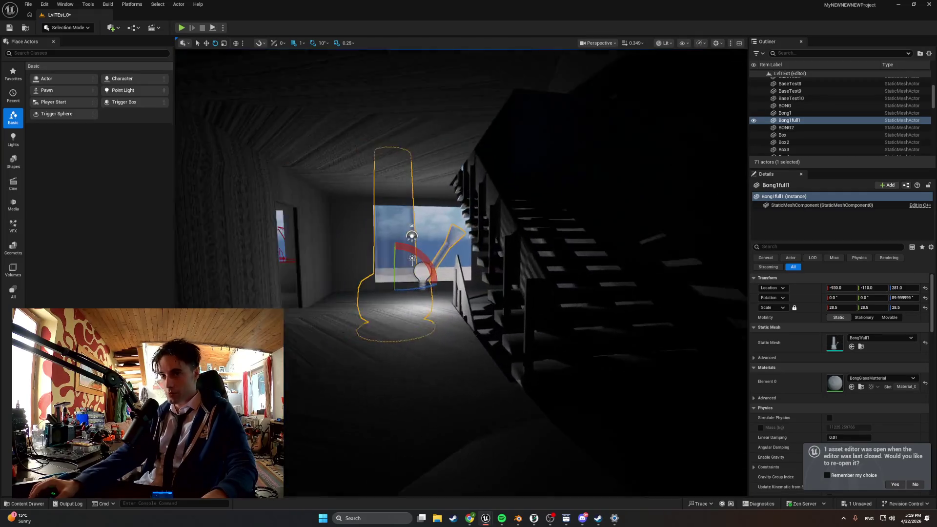